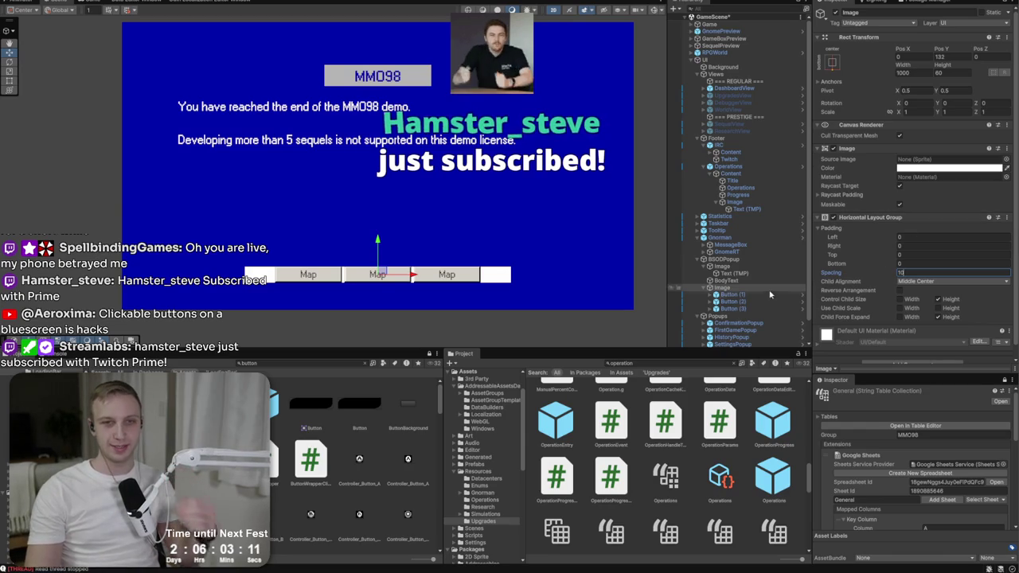
- Delete the two extra Map buttons, Button (2) and Button (3)
click(732, 294)
click(756, 308)
shift+click(755, 302)
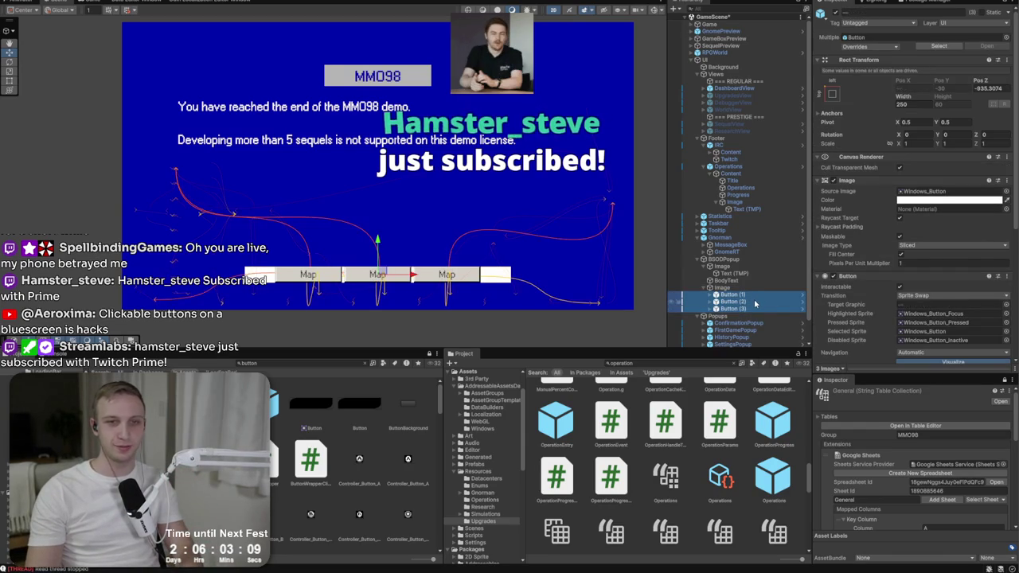
key(Delete)
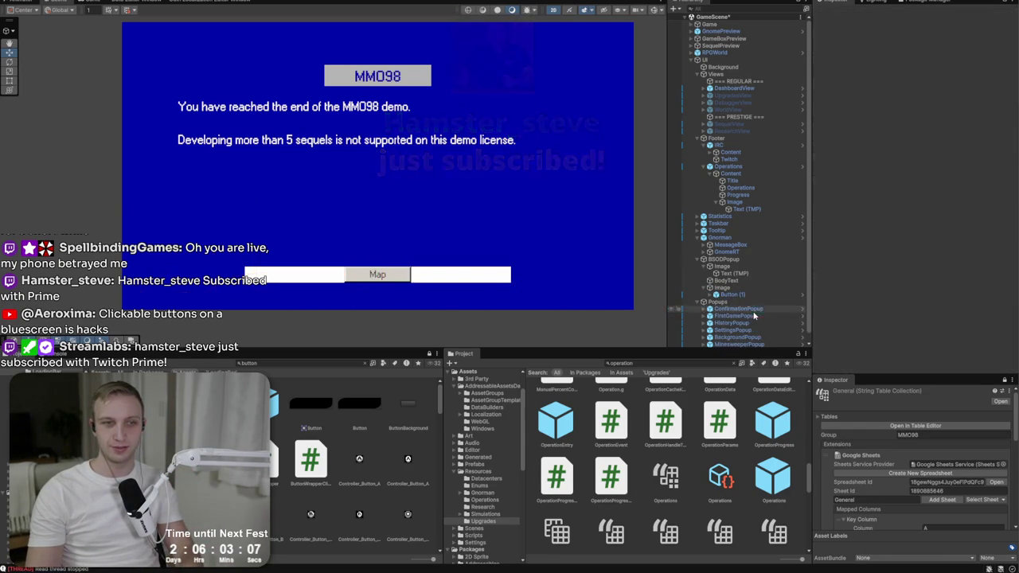
- Give Button (1) the SimpleFileBrowserSlicedBackground2 sprite and disable the parent's wide white Image
click(748, 296)
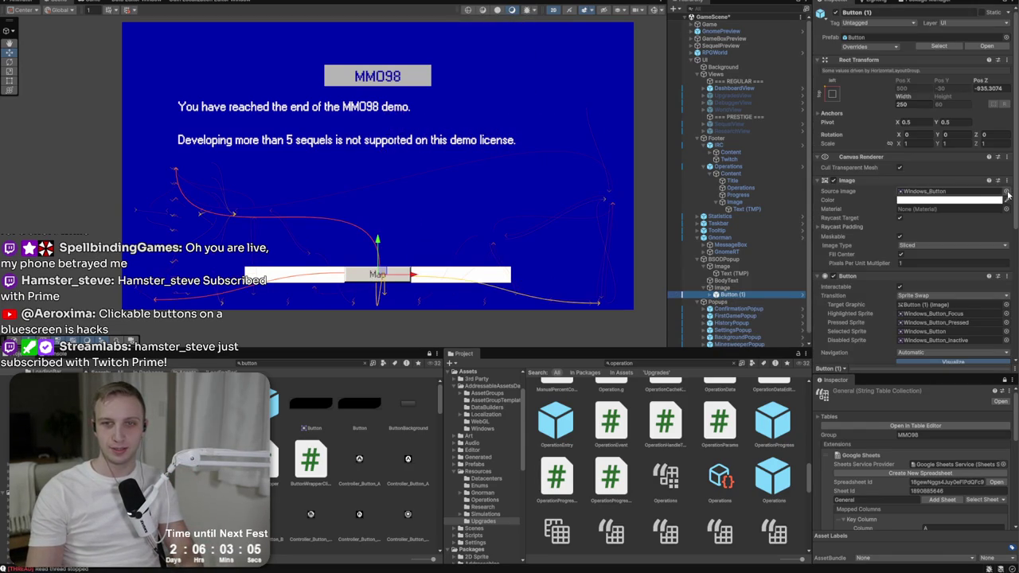
click(1005, 194)
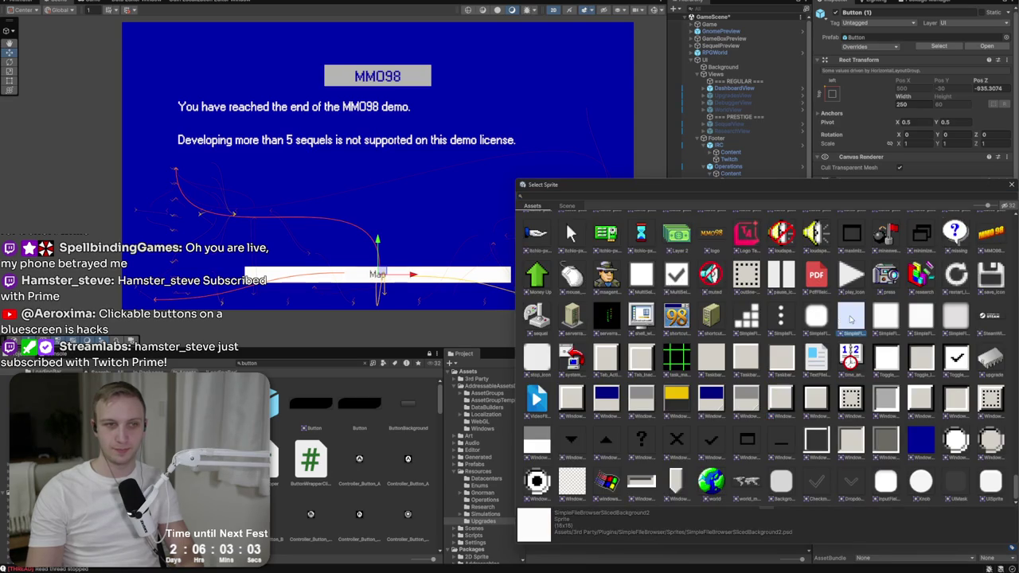
double_click(852, 316)
click(726, 288)
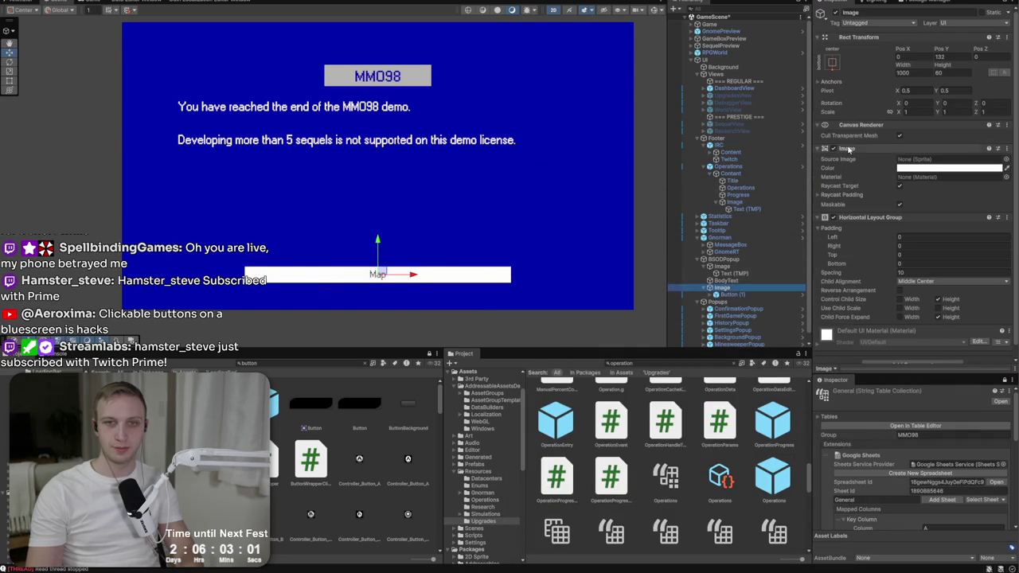
click(826, 148)
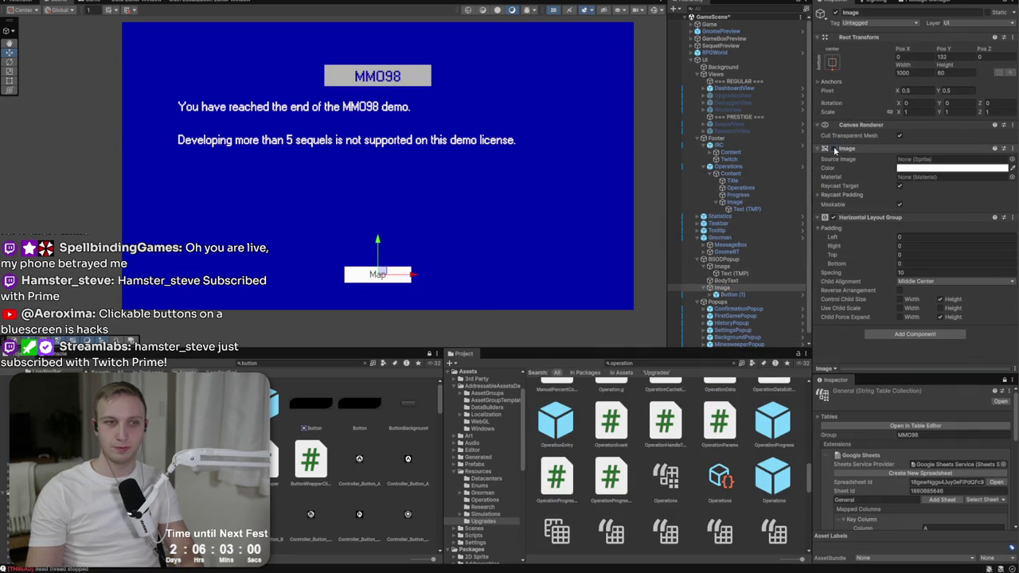
- Replace the button's Map label text with CONTINUE
click(733, 295)
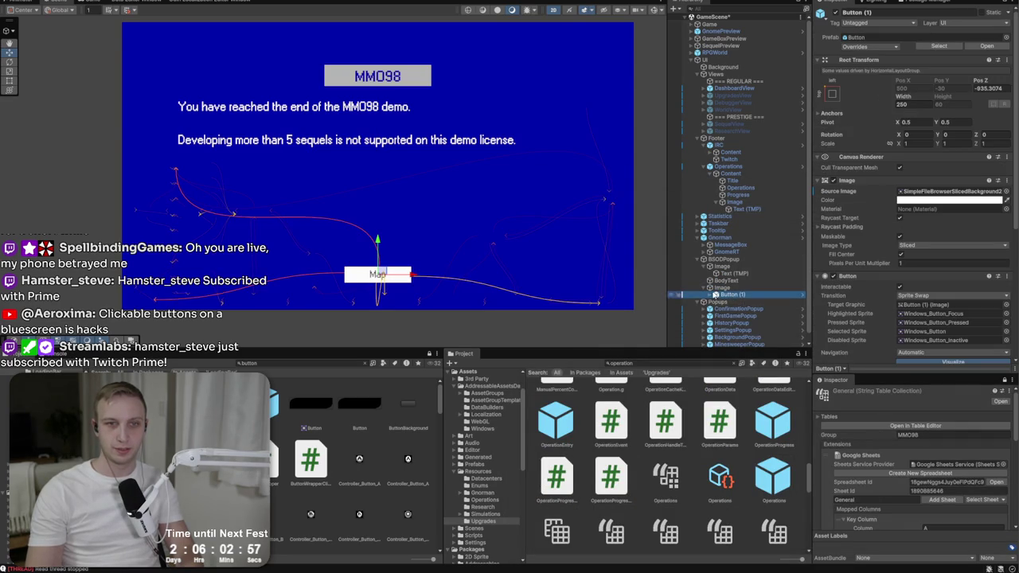
click(711, 295)
click(740, 302)
double_click(890, 265)
text(CONT)
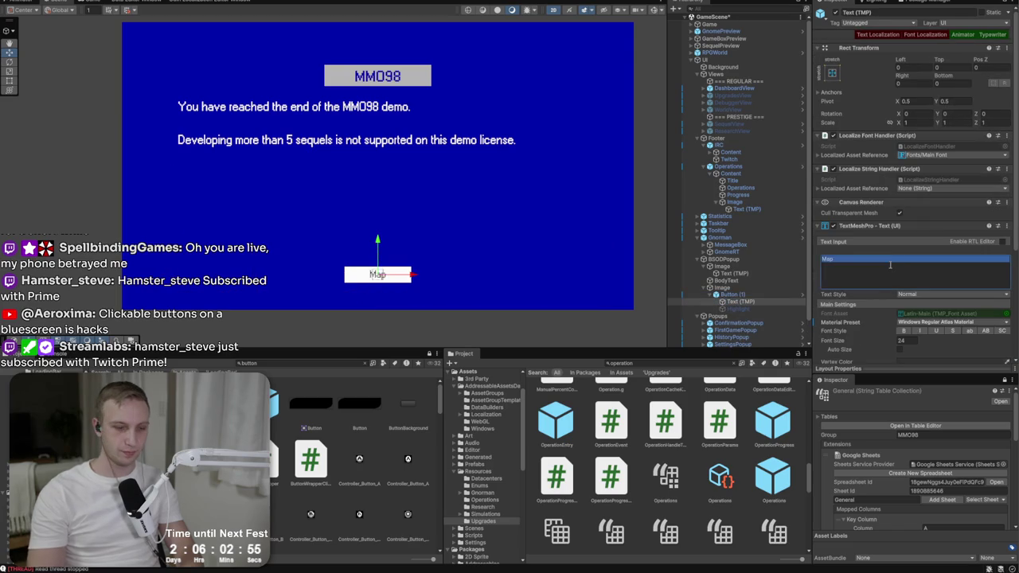
text(INUE)
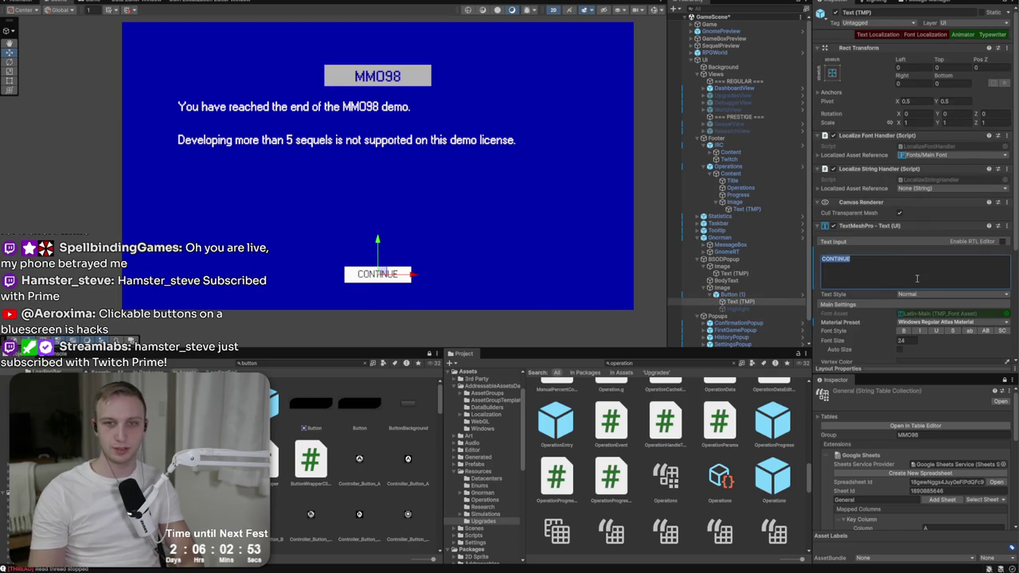
- Frame the CONTINUE Text (TMP) label in the Scene view, then browse sprites for Button (1)
scroll(876, 335, down, 3)
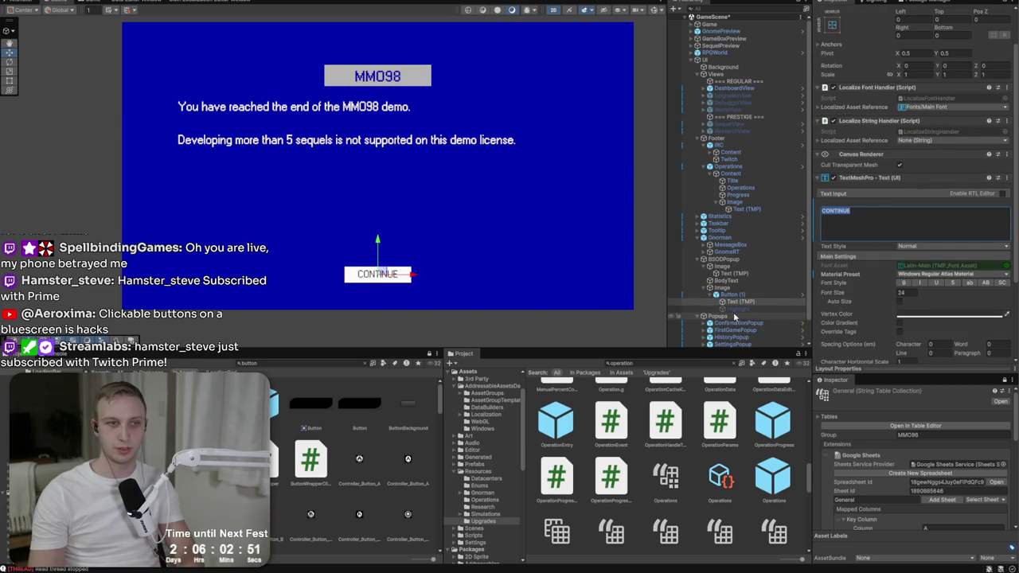
click(737, 302)
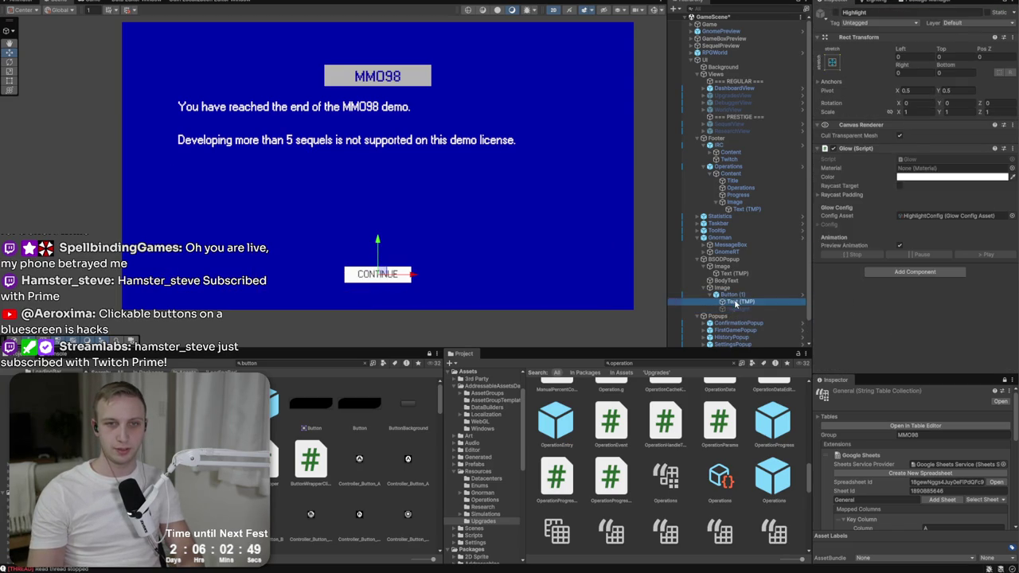
click(740, 296)
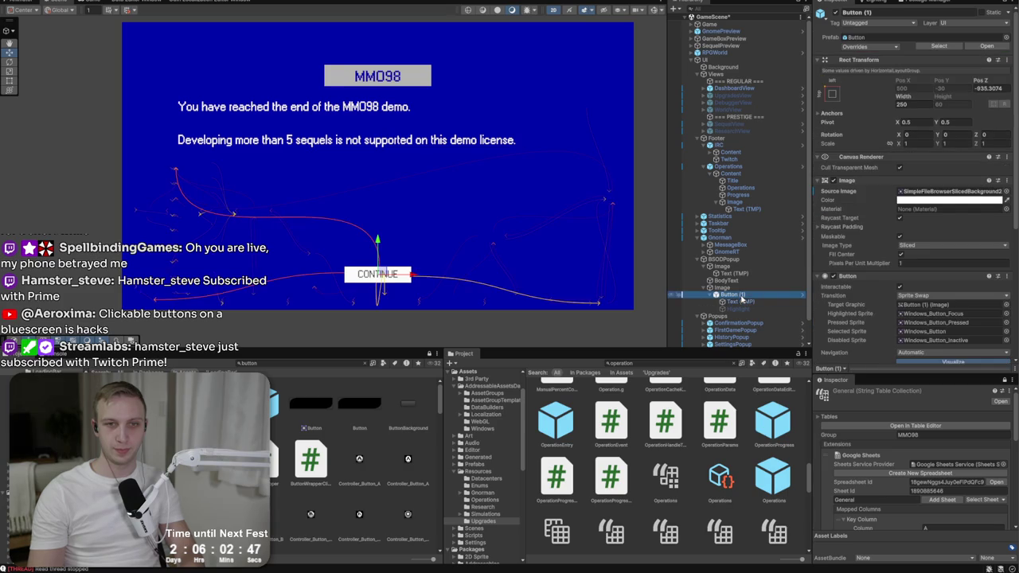
click(737, 302)
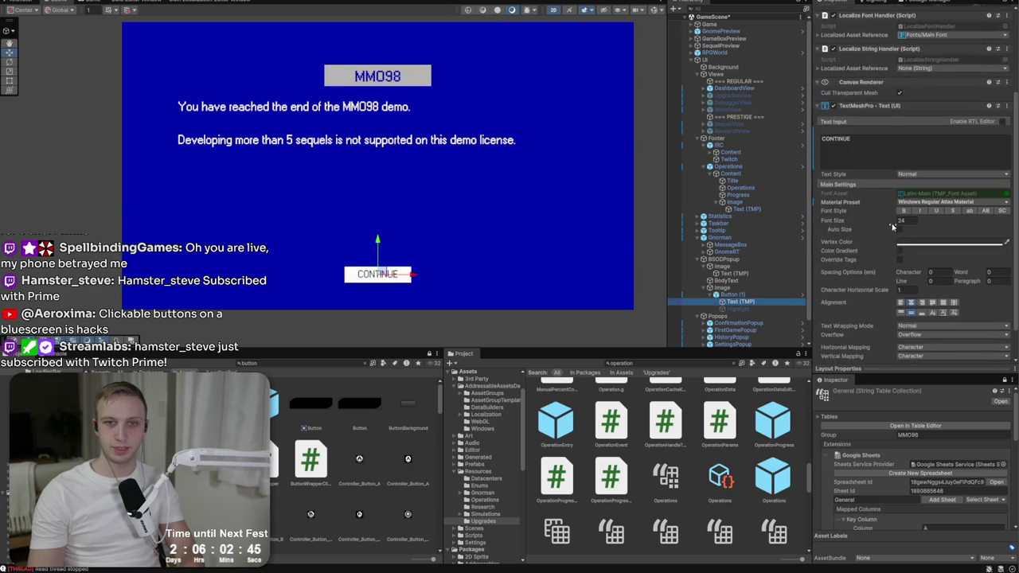
key(f)
scroll(363, 284, down, 5)
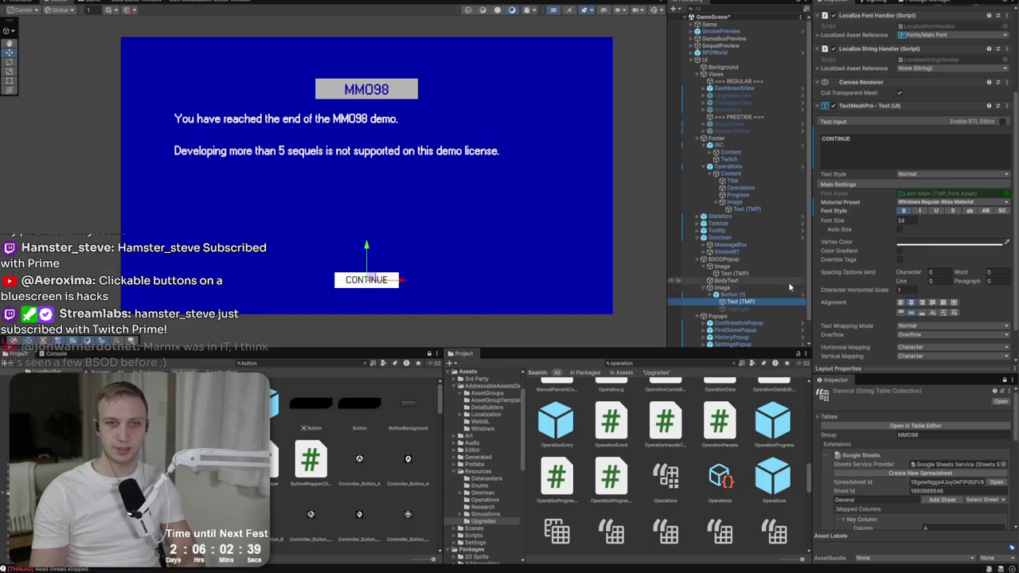
key(Up)
click(1006, 71)
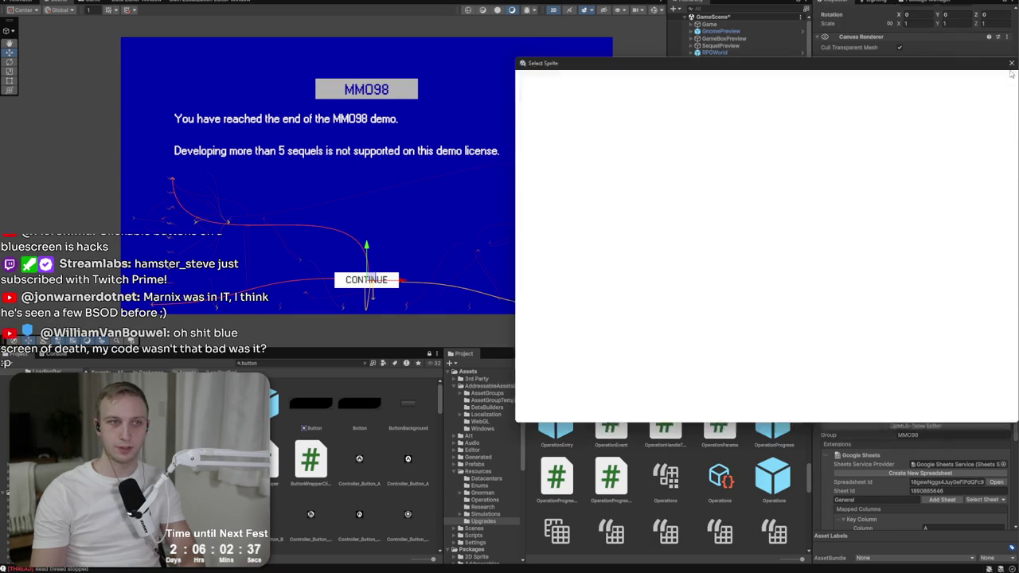
- Set the Text (TMP) label's vertex colour to white FFFFFF
key(Escape)
click(1007, 80)
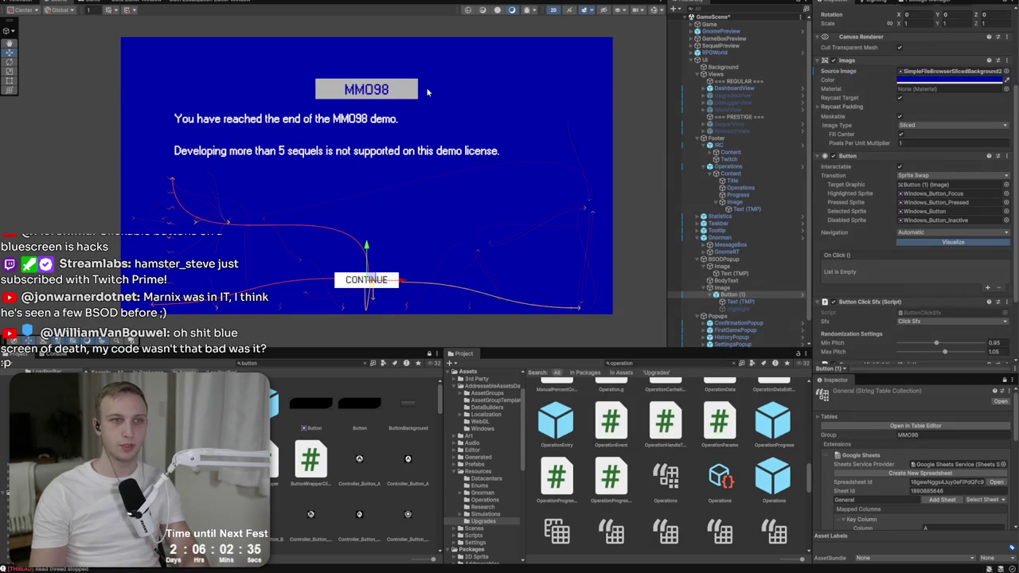
click(733, 303)
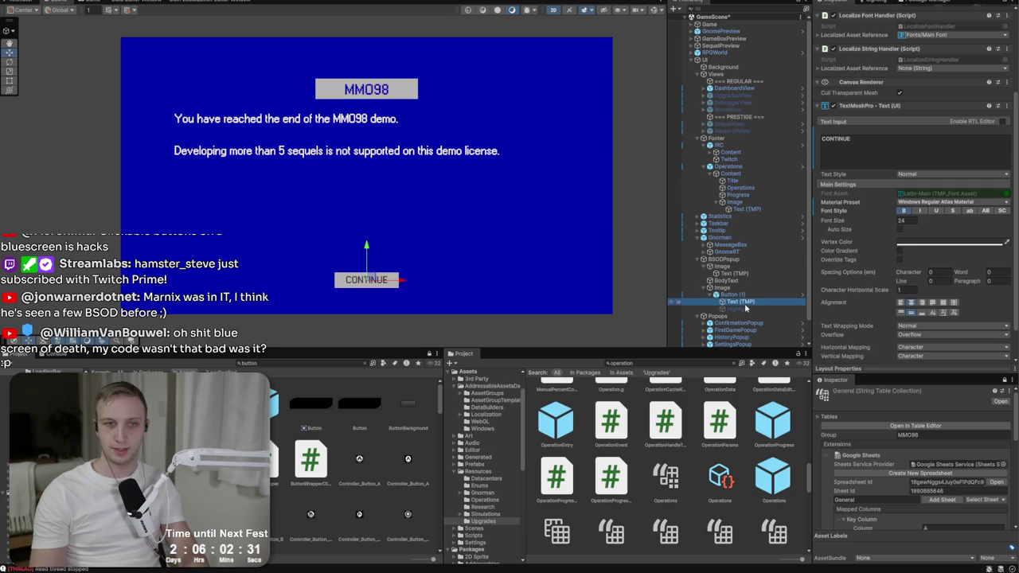
click(959, 242)
drag(945, 288, 866, 245)
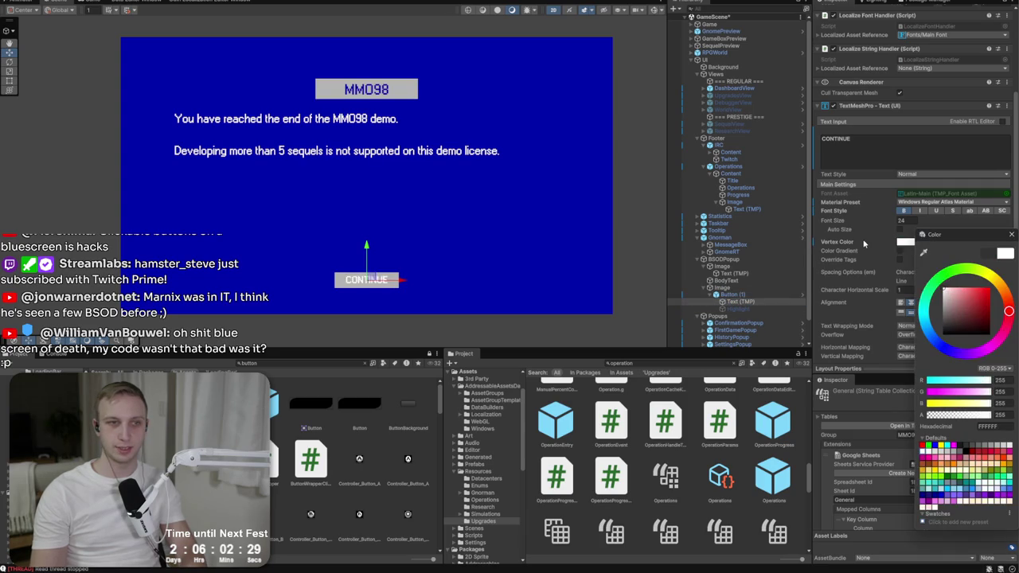
click(1012, 234)
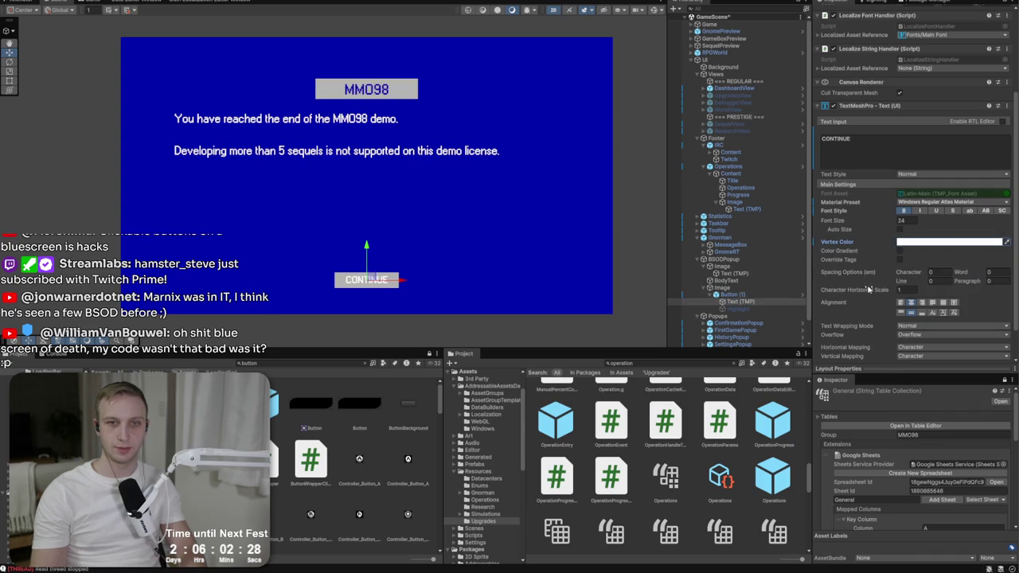
- Set Button (1)'s Image colour to black 000000
click(748, 295)
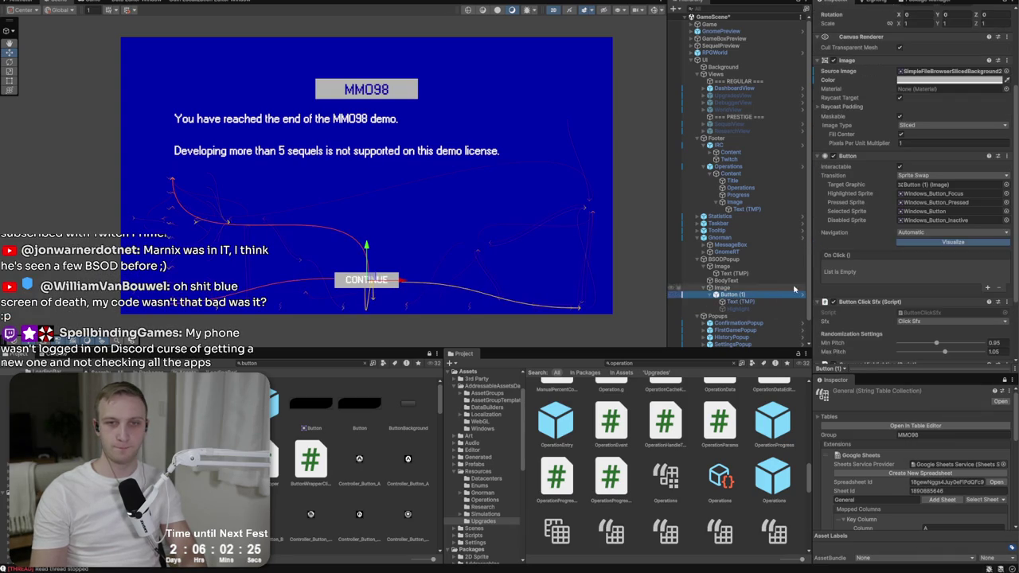
click(966, 82)
drag(965, 139, 921, 184)
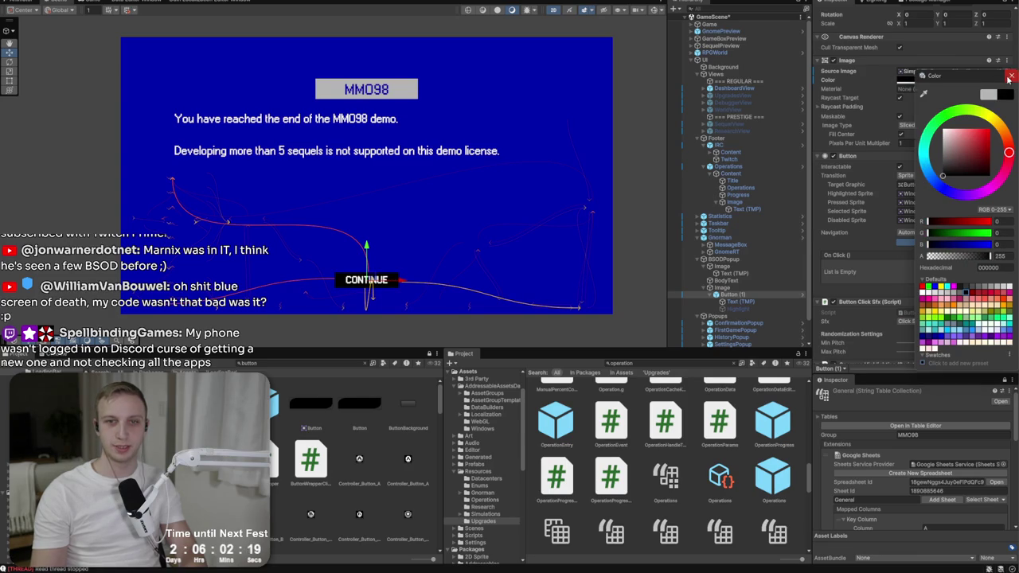
click(1009, 77)
scroll(952, 265, down, 3)
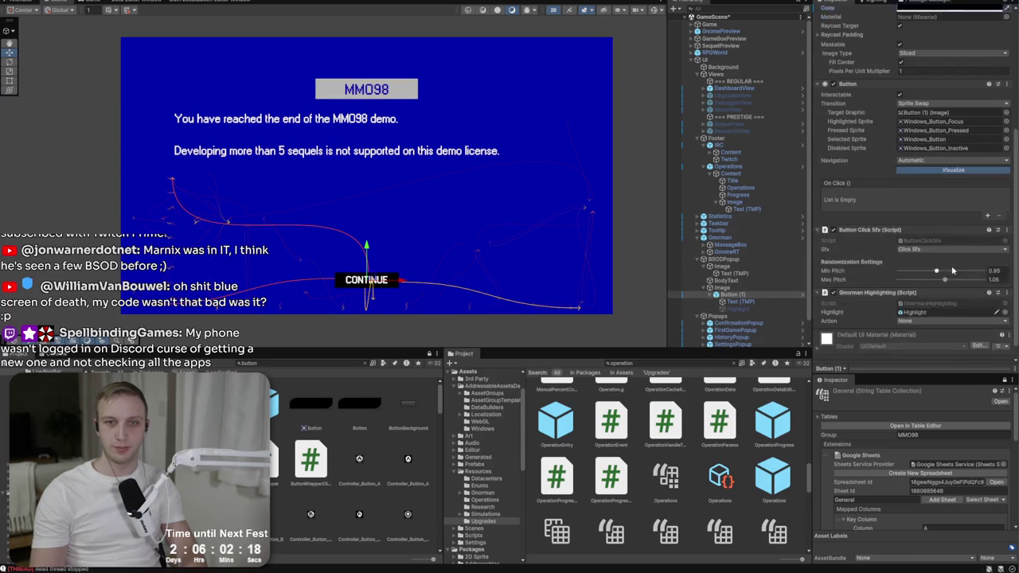
click(762, 299)
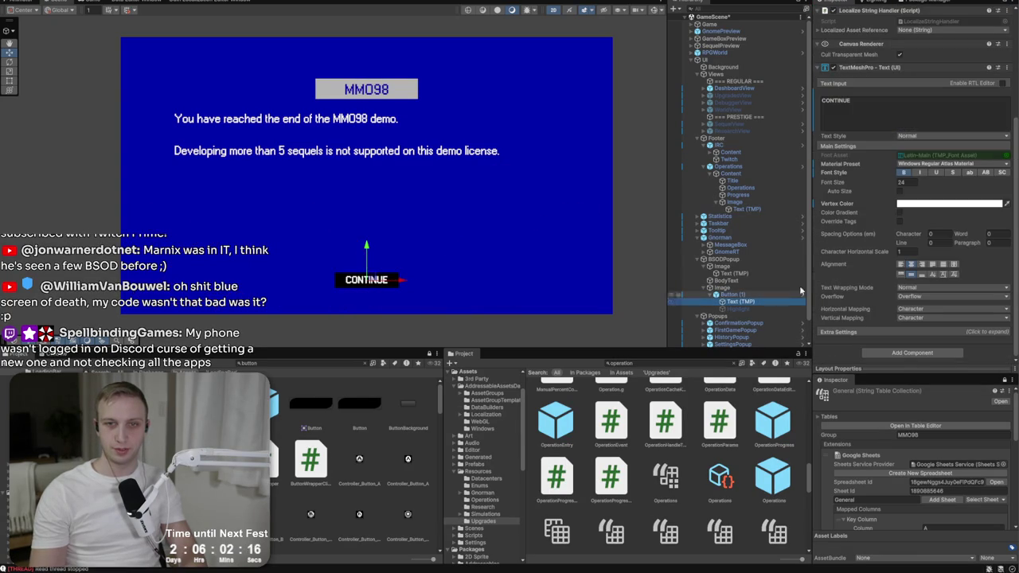
- Switch Button (1)'s transition to Color Tint and review the pressed colour
click(761, 294)
click(955, 88)
click(926, 108)
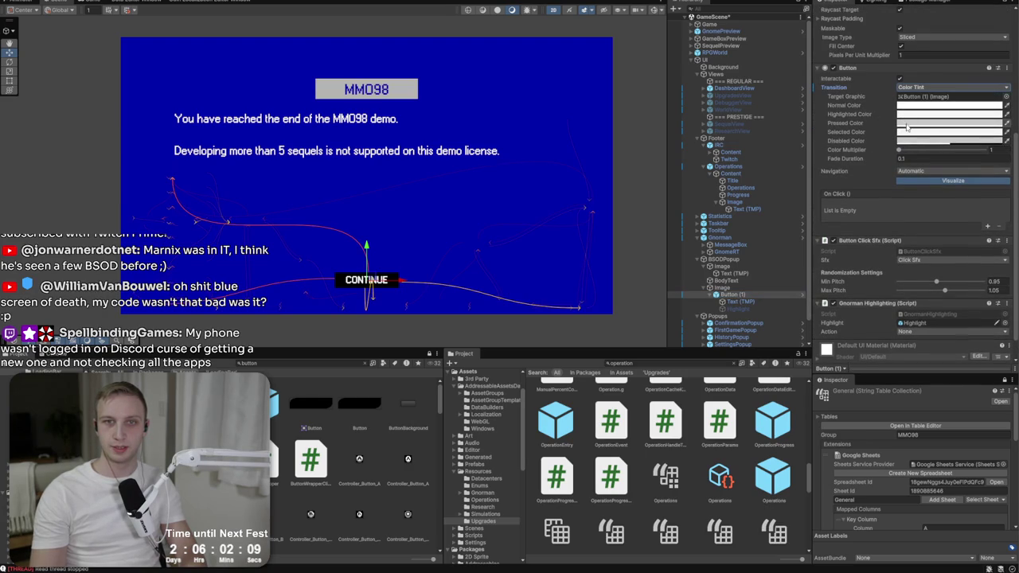
click(910, 124)
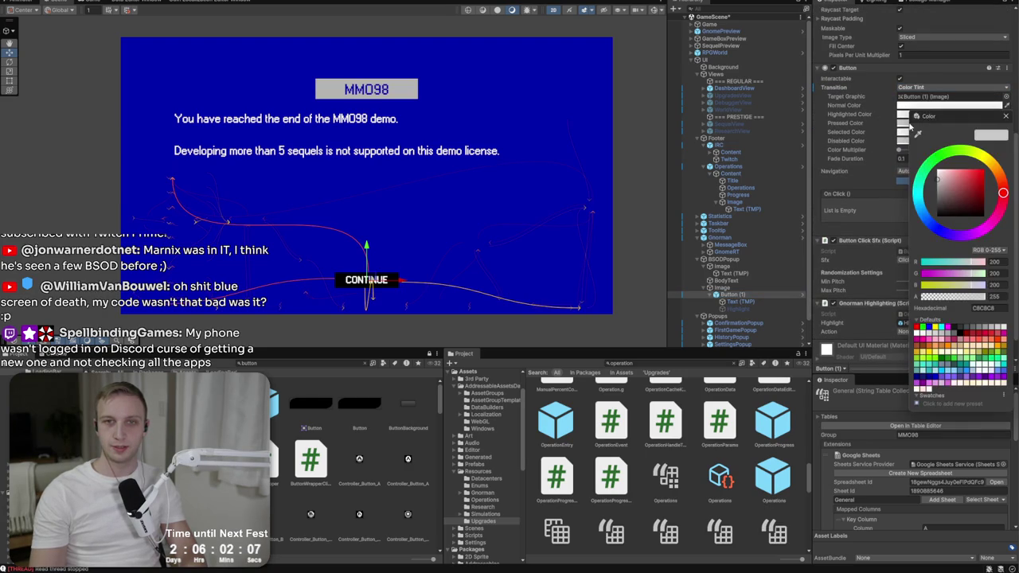
click(1005, 117)
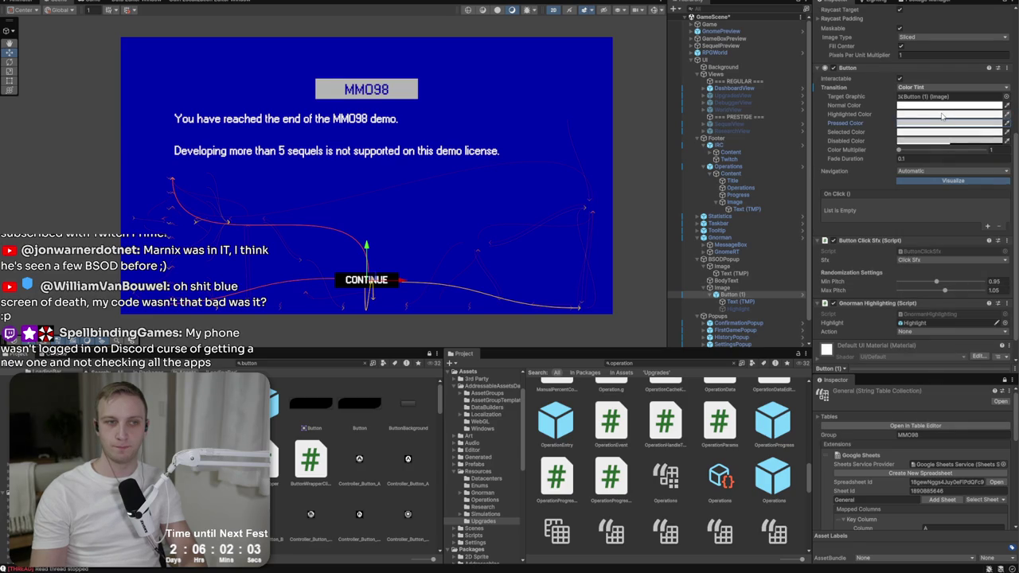
- Set the button image colour to the popup's blue
scroll(942, 116, up, 3)
click(932, 87)
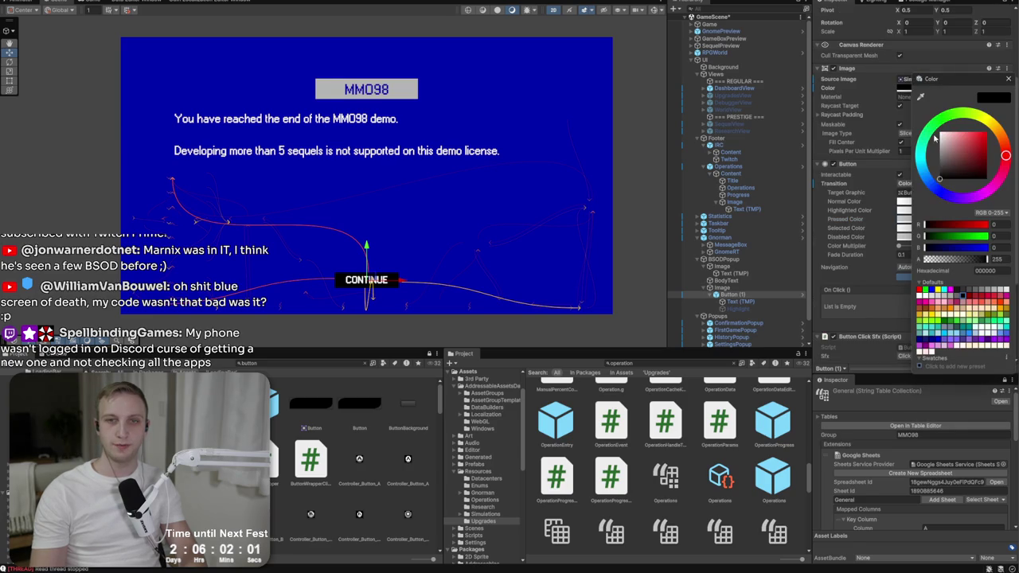
click(1007, 79)
click(1006, 88)
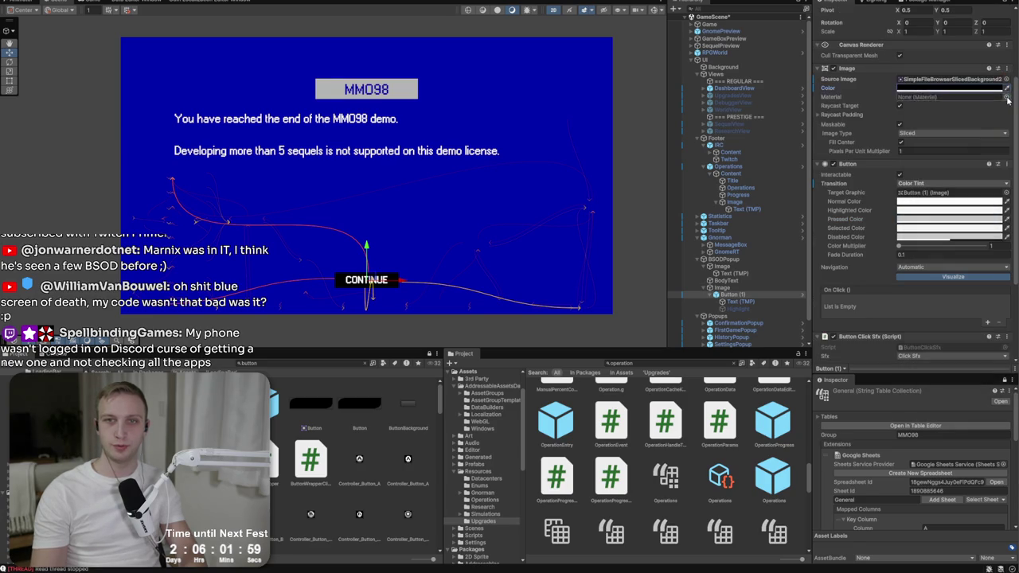
click(491, 228)
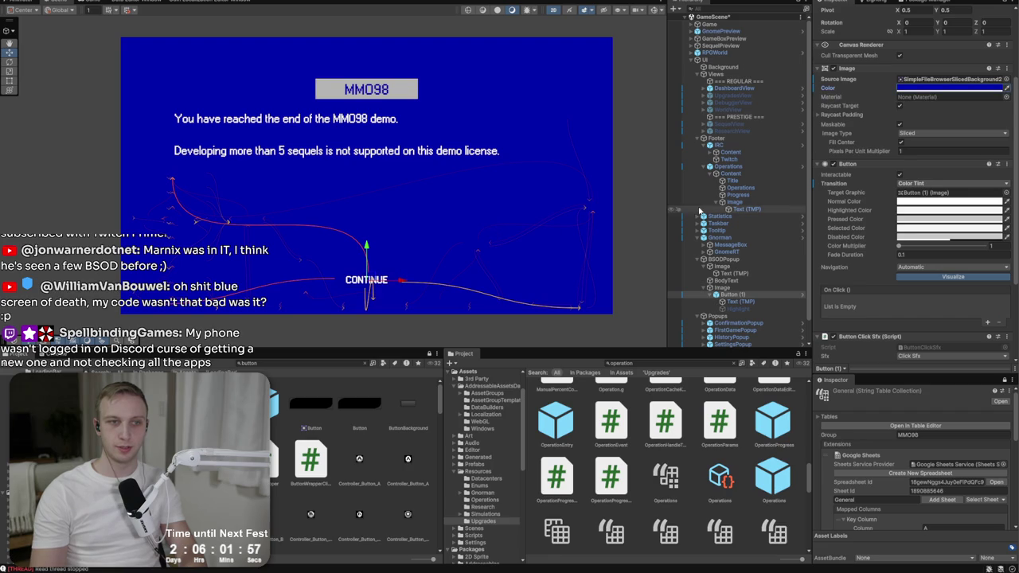
- Darken the highlighted and selected tints, then duplicate Button (1) into three buttons
click(910, 210)
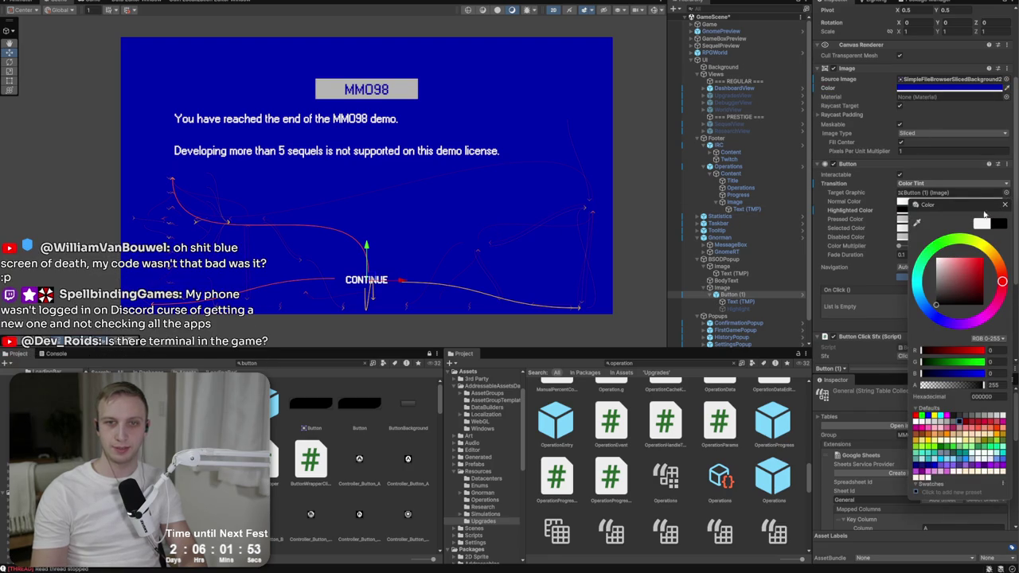
click(1004, 205)
click(904, 219)
click(953, 297)
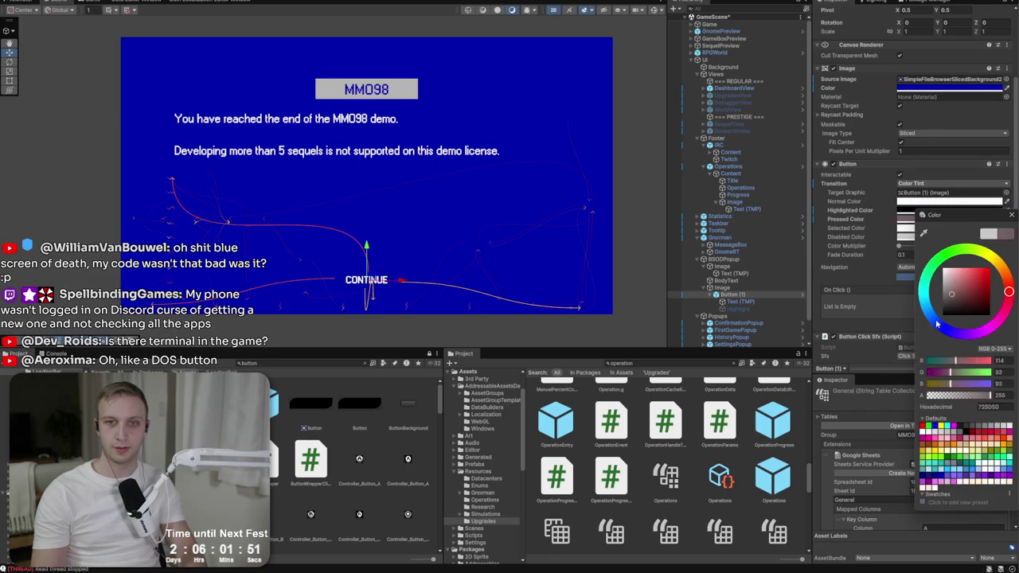
click(1008, 215)
click(949, 228)
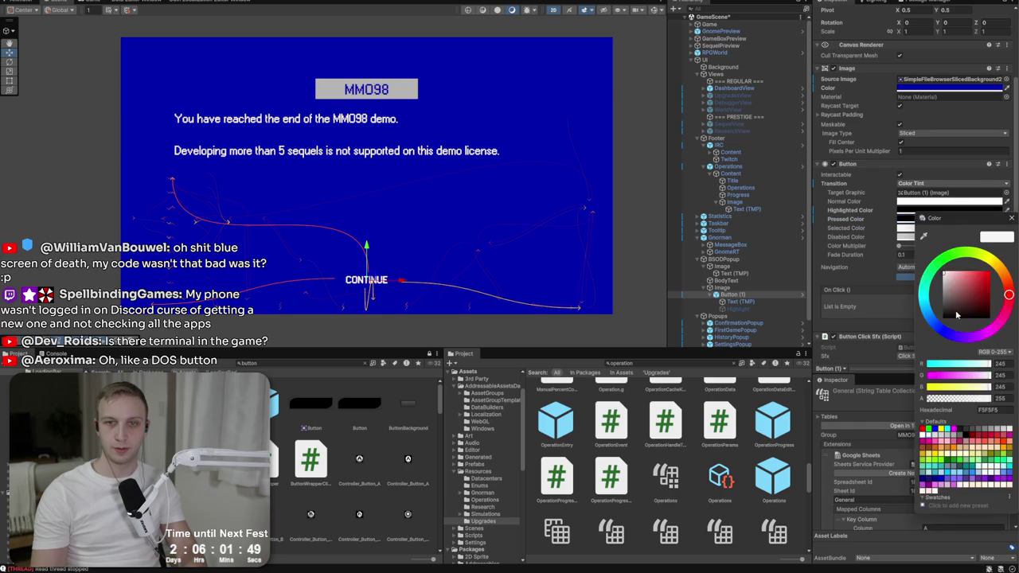
click(1013, 218)
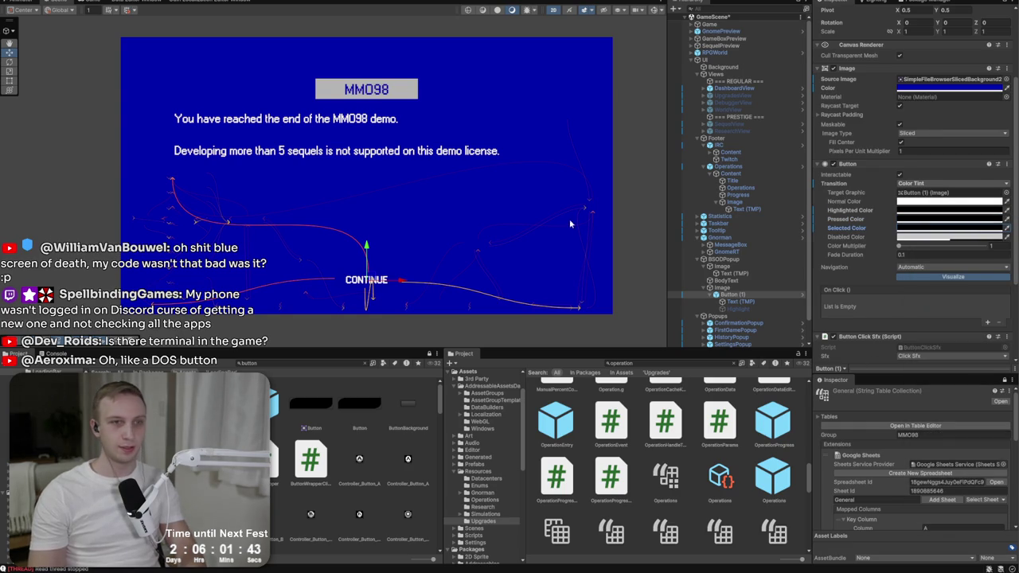
click(737, 294)
key(ctrl+d)
key(ctrl+d)
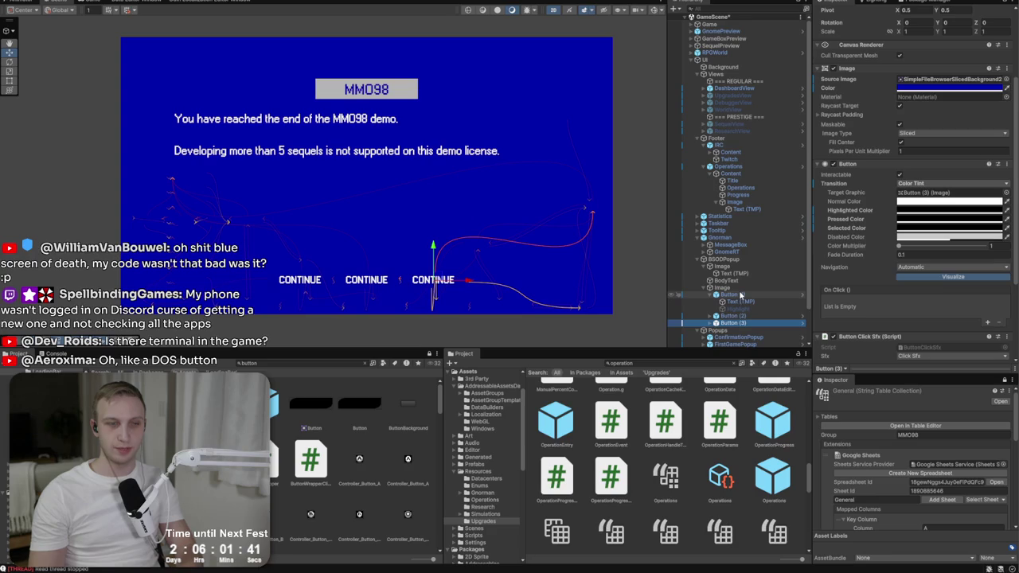
- Change Button (2)'s label from CONTINUE to WISHLIST
click(712, 316)
click(740, 323)
click(874, 275)
key(ctrl+a)
key(BackSpace)
text(Wishlist)
key(BackSpace)
key(BackSpace)
key(BackSpace)
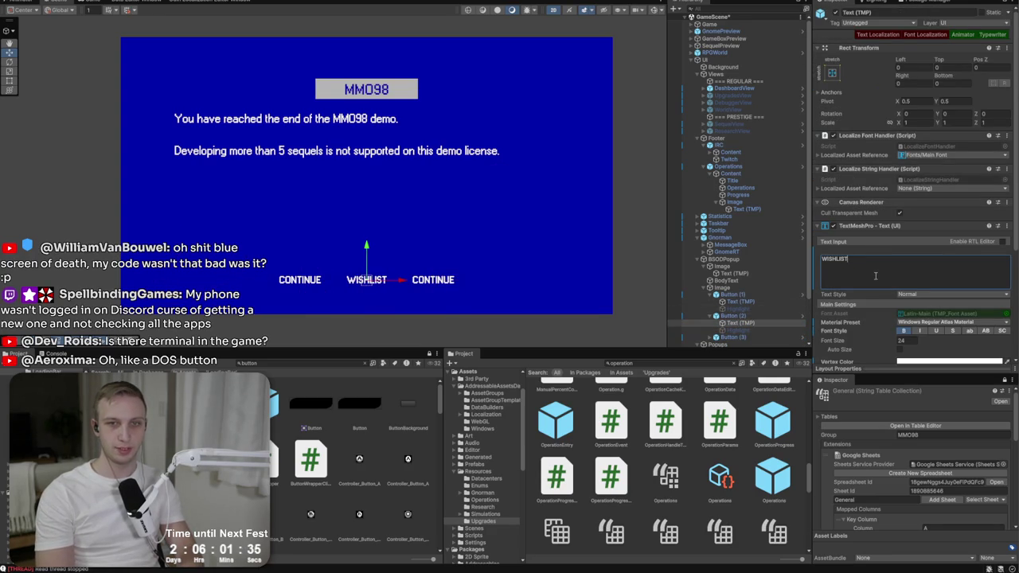
- Change Button (1)'s label text to MAIN MENU
click(760, 298)
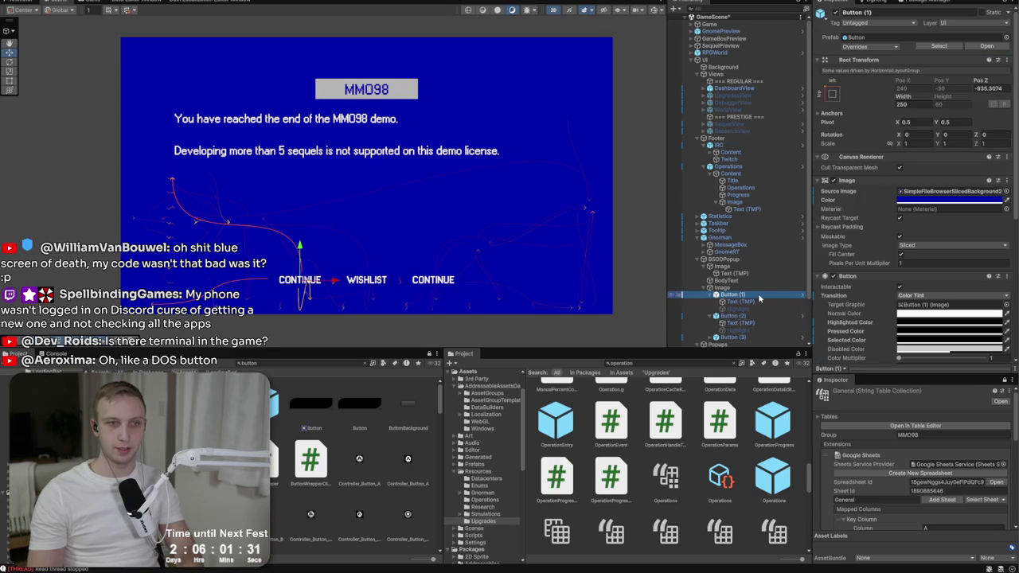
click(756, 302)
click(916, 274)
text(MM)
text(N MENU)
right_click(771, 288)
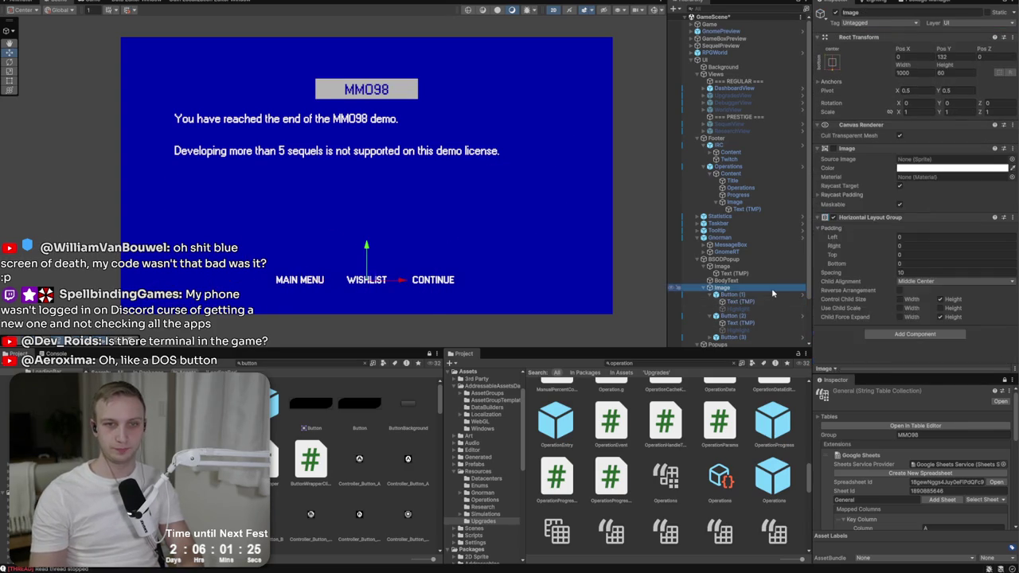
- Add a 4-wide UI Image divider to the button row and place it between the first two buttons
mouse_move(804, 439)
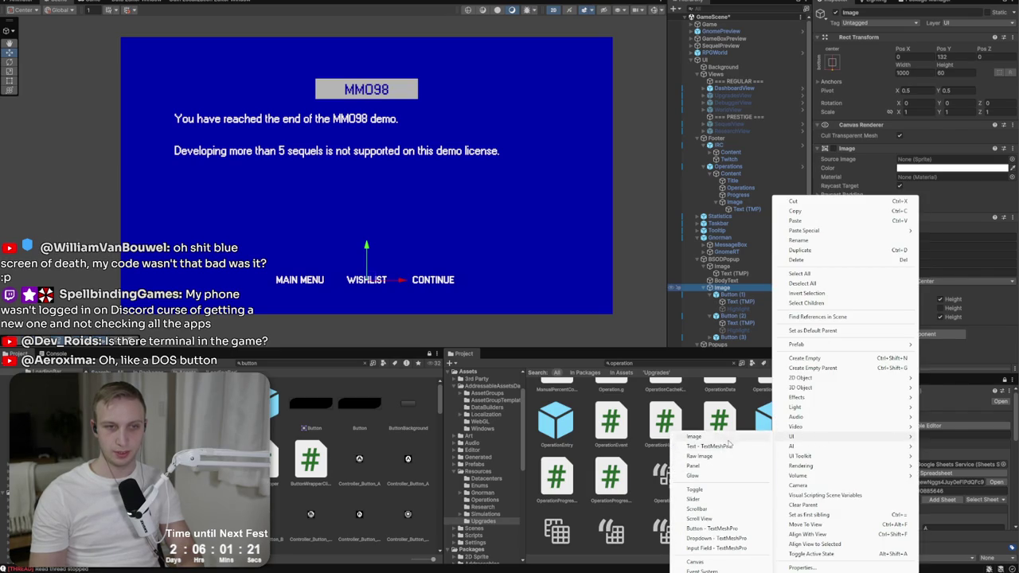
click(695, 436)
click(932, 83)
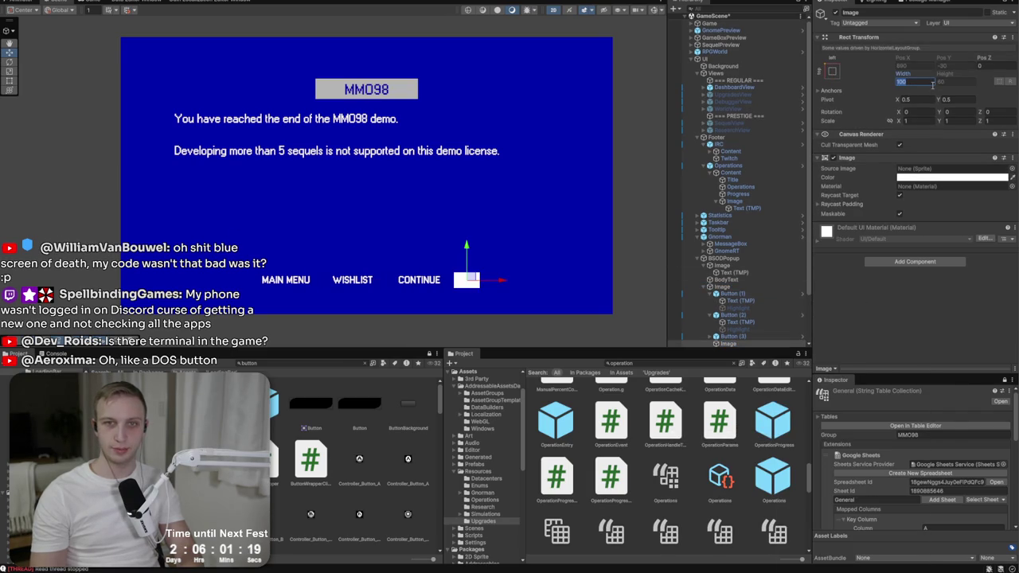
text(4)
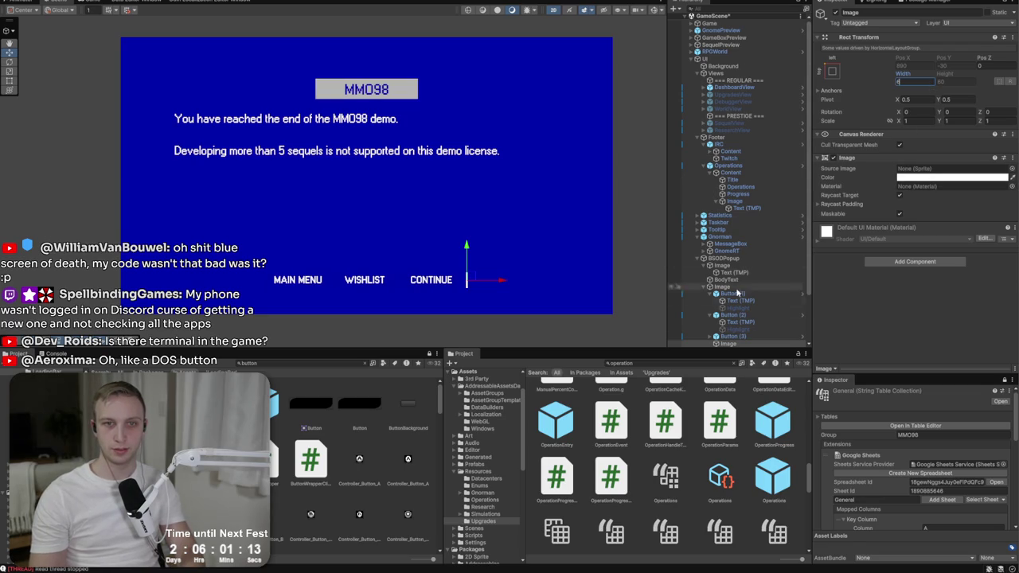
mouse_move(733, 344)
mouse_down()
mouse_move(723, 310)
mouse_move(716, 316)
mouse_up()
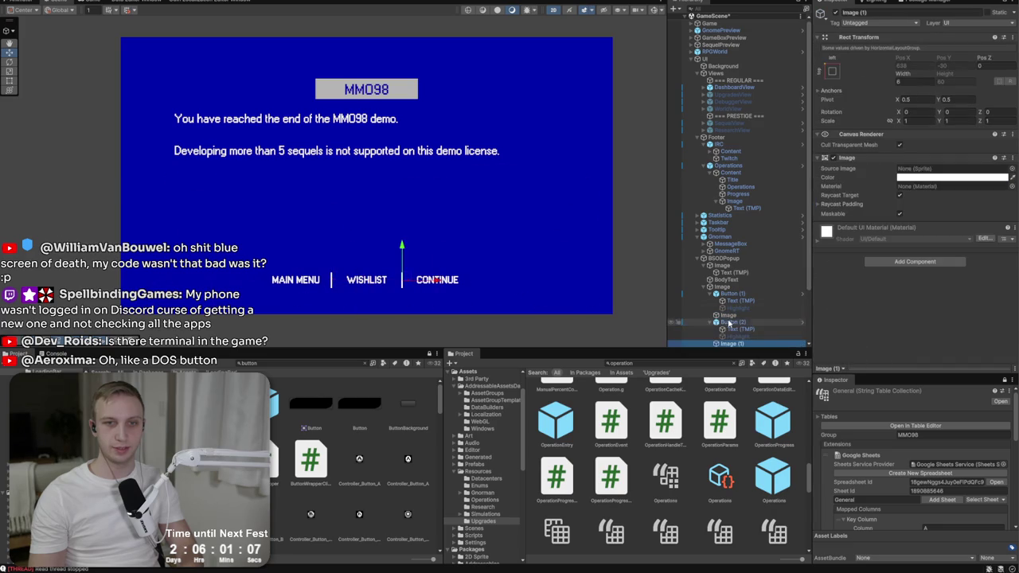
click(546, 291)
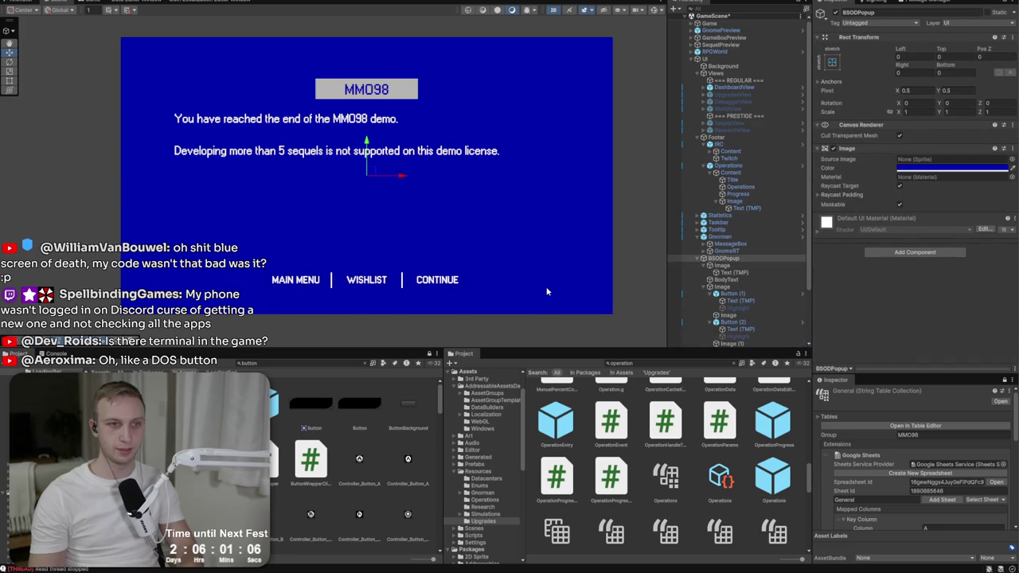
click(632, 224)
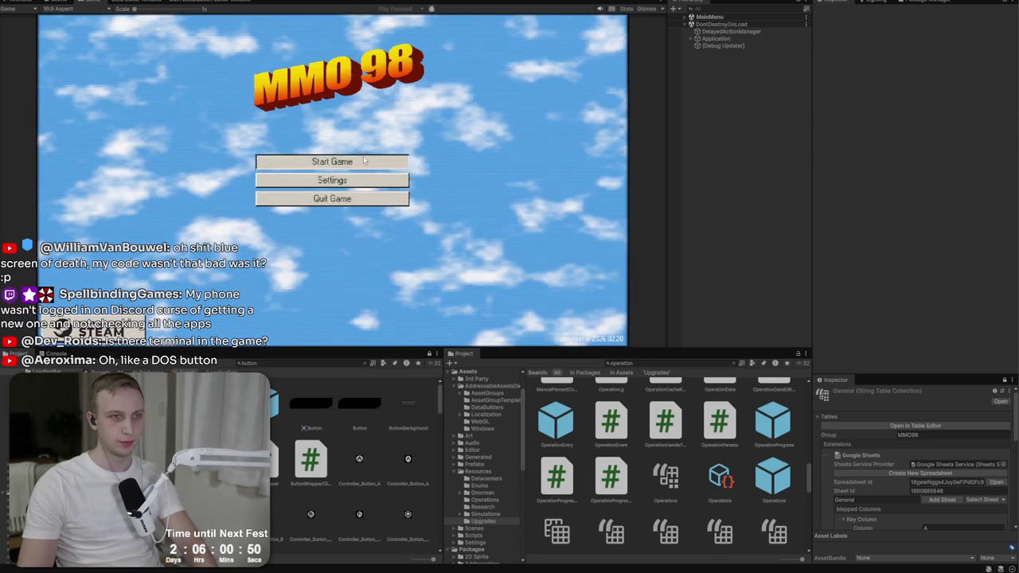
click(364, 162)
click(363, 163)
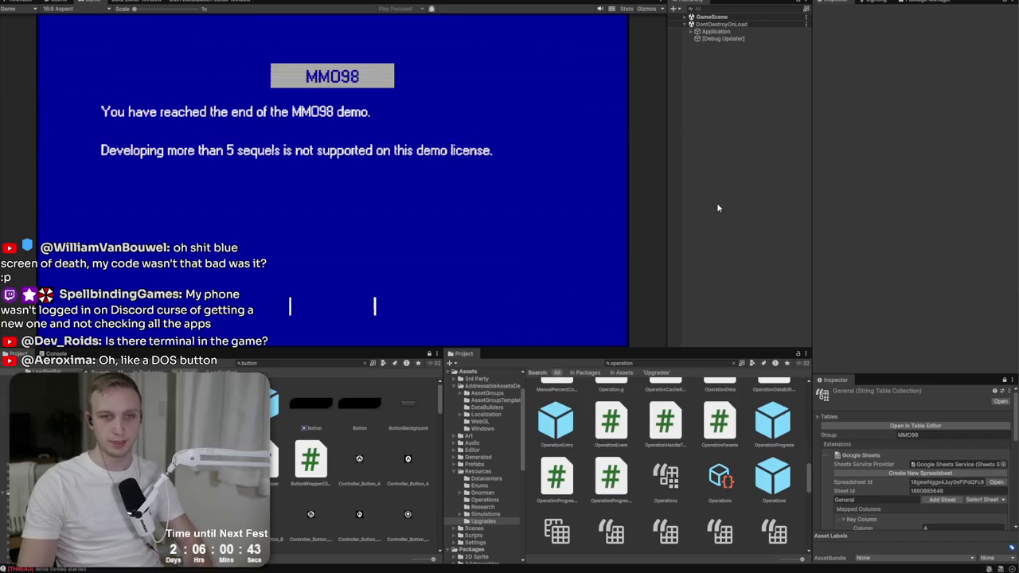
key(ctrl+p)
scroll(733, 279, down, 1)
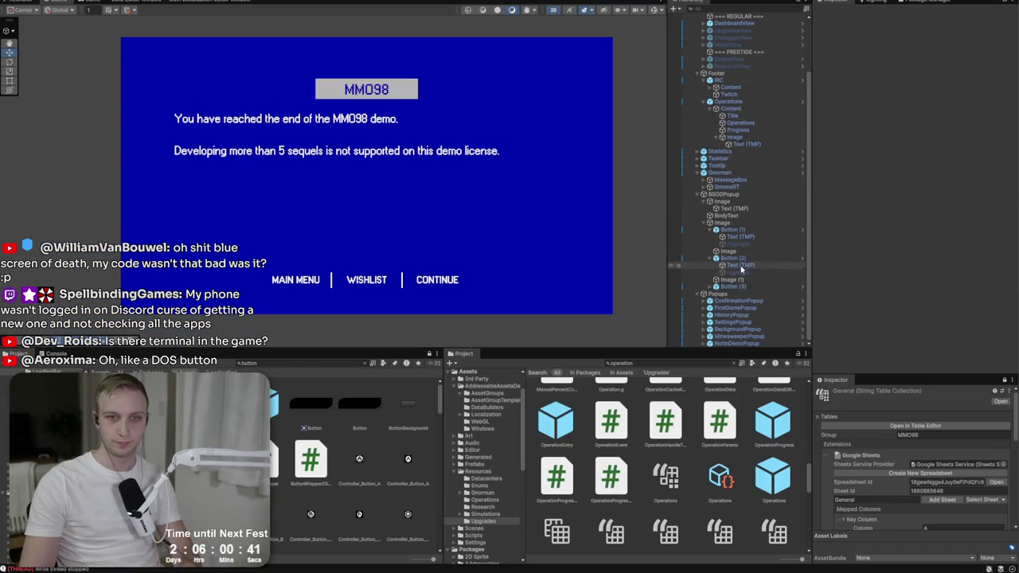
- Check that Buttons (1)–(3) have Pos Z 0, then enter Play mode with Ctrl+P
click(731, 286)
ctrl+click(733, 258)
ctrl+click(732, 229)
click(990, 88)
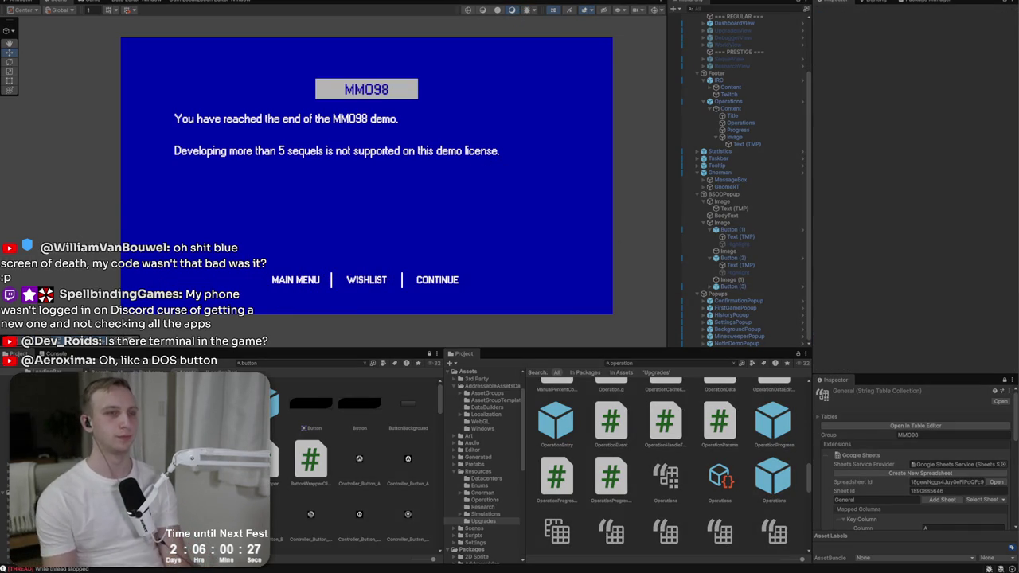
key(ctrl+p)
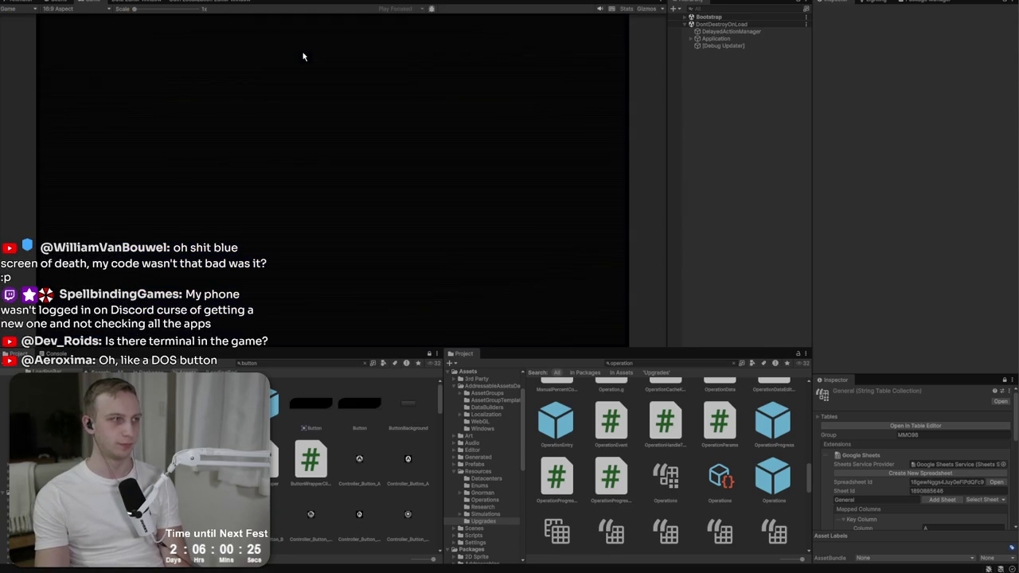
- Start a new game, pick the studio, and expand GameScene > UI > Popups in the Hierarchy
click(319, 162)
click(319, 165)
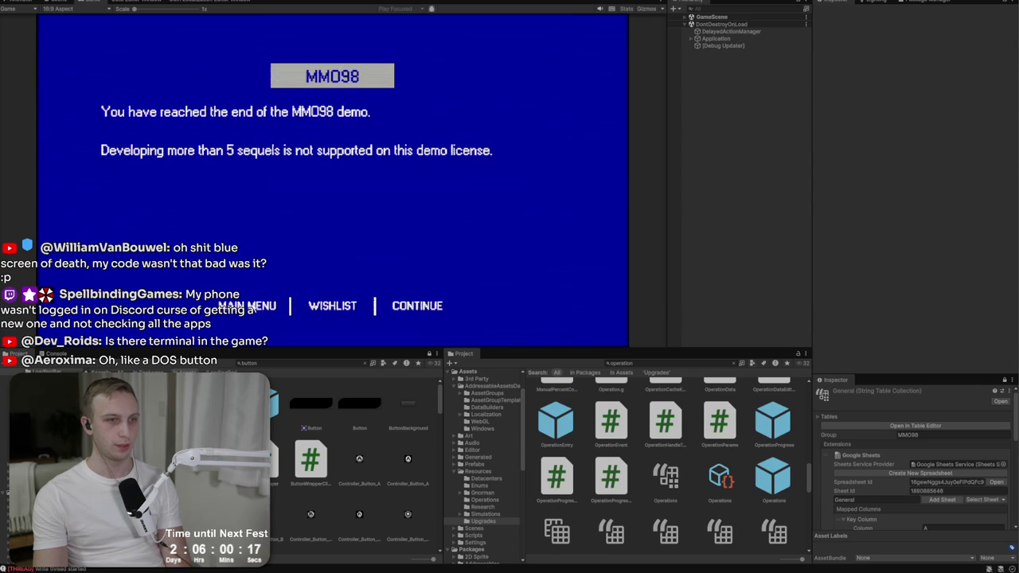
click(692, 39)
click(691, 17)
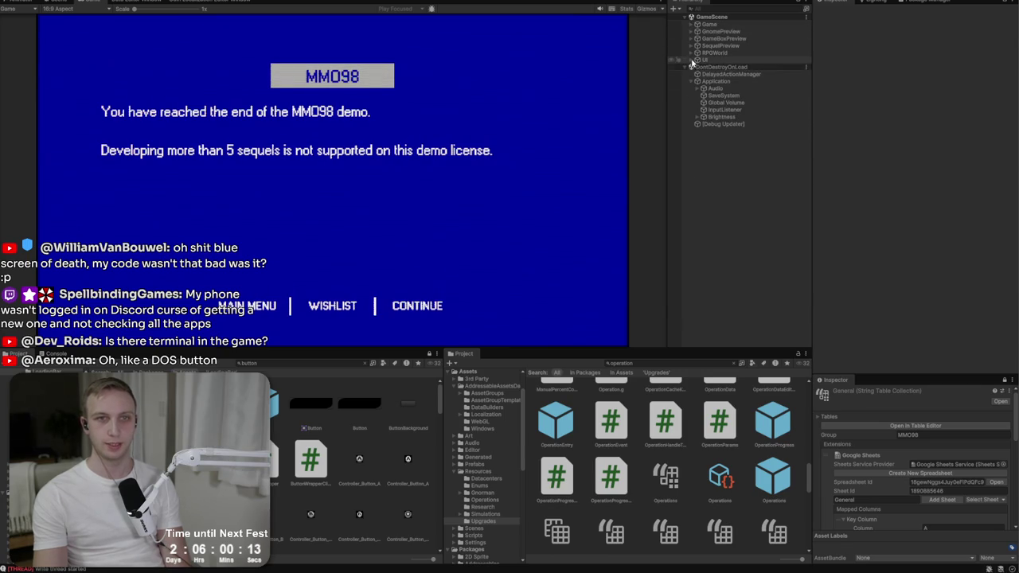
click(692, 60)
click(698, 124)
- Expand BSODPopup and its button-row Image, then select Button (1)
click(699, 118)
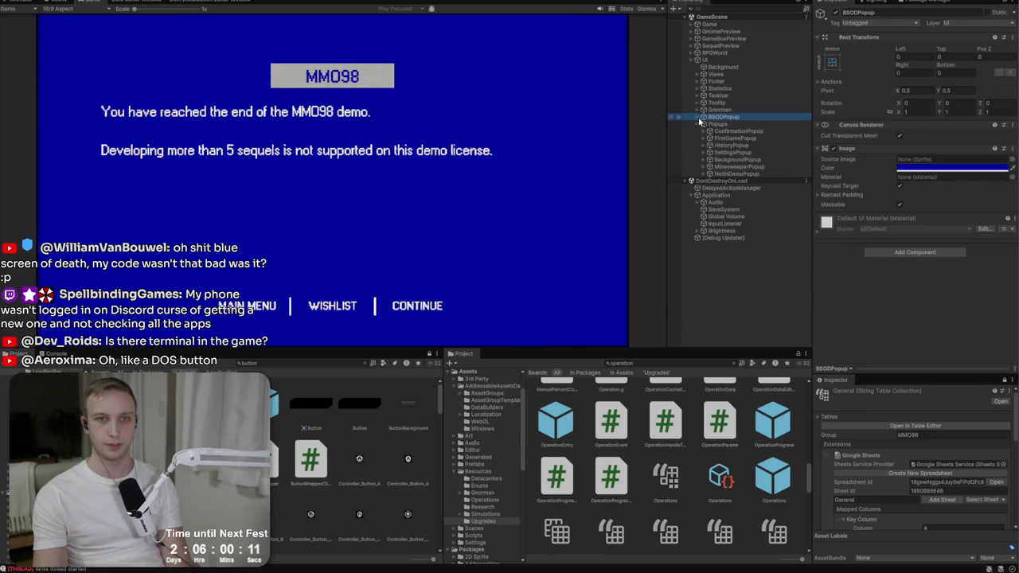
click(701, 117)
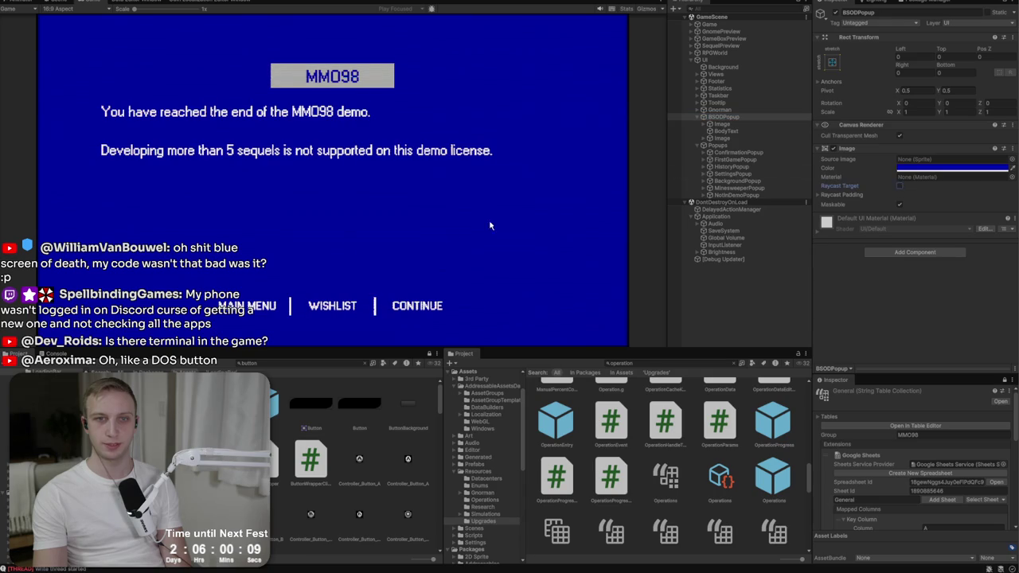
click(704, 139)
click(735, 139)
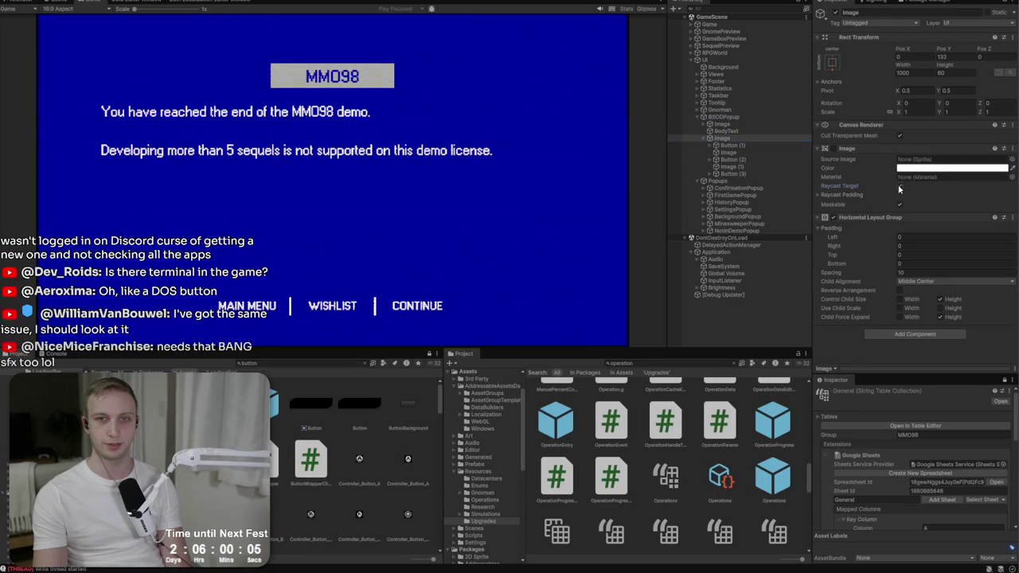
click(244, 305)
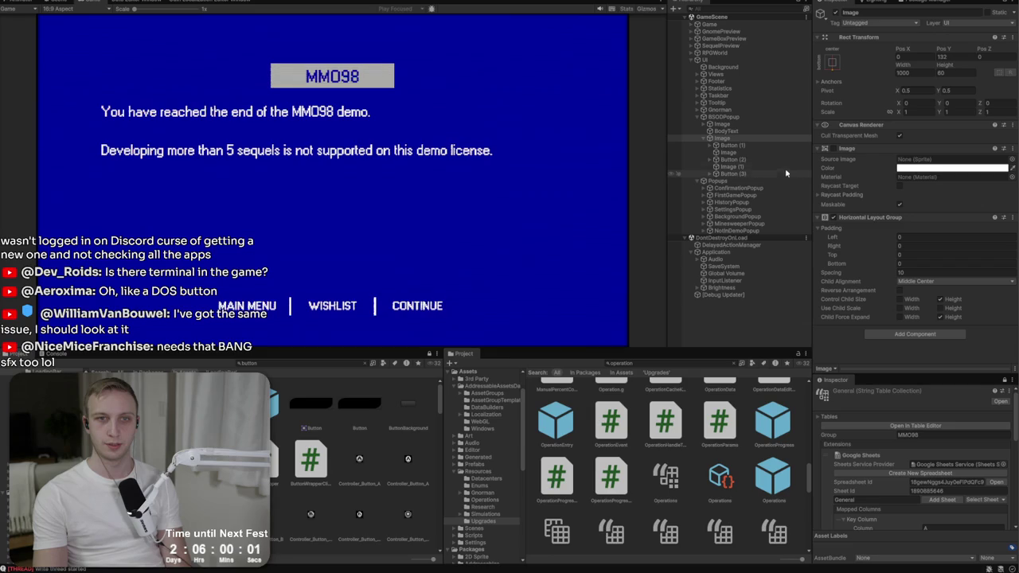
click(758, 148)
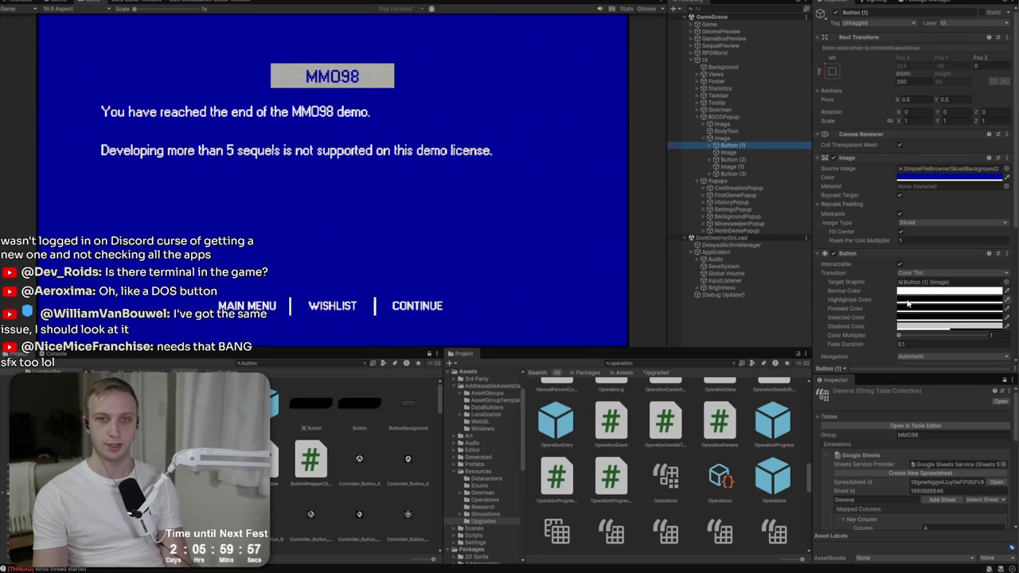
click(417, 306)
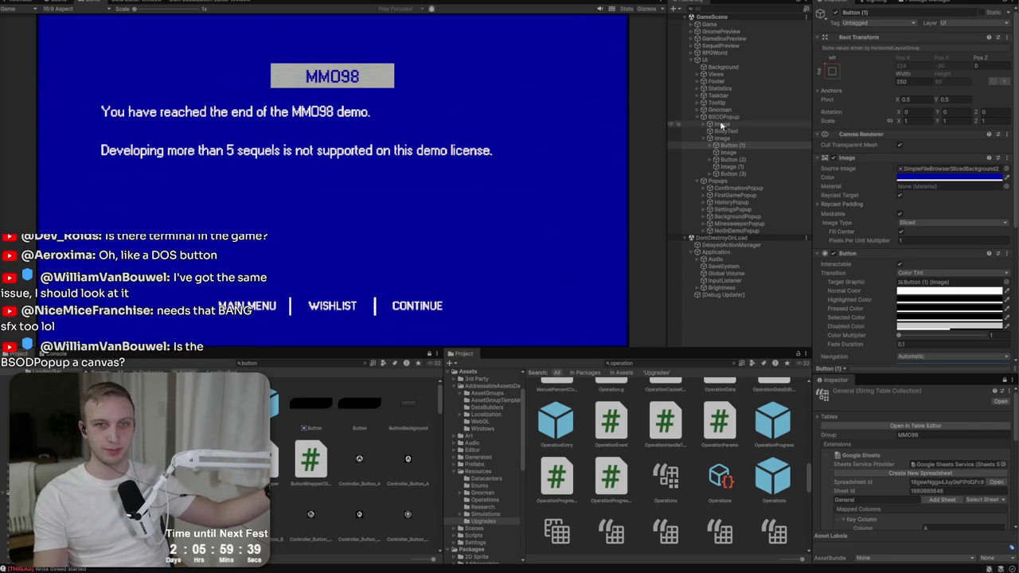
- Add a Canvas component to BSODPopup via the 'can' component search
click(796, 117)
click(876, 250)
text(ca)
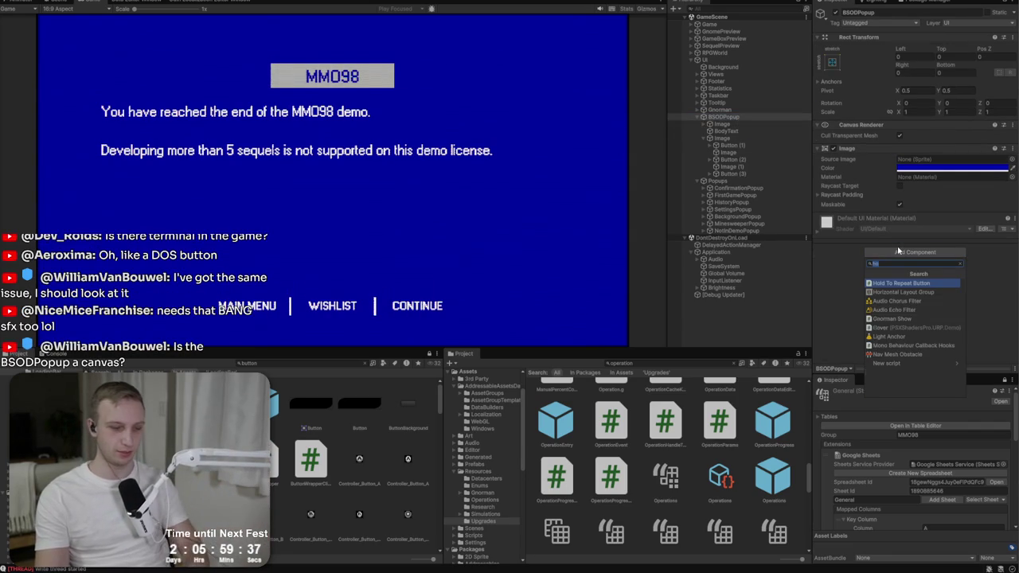
text(n)
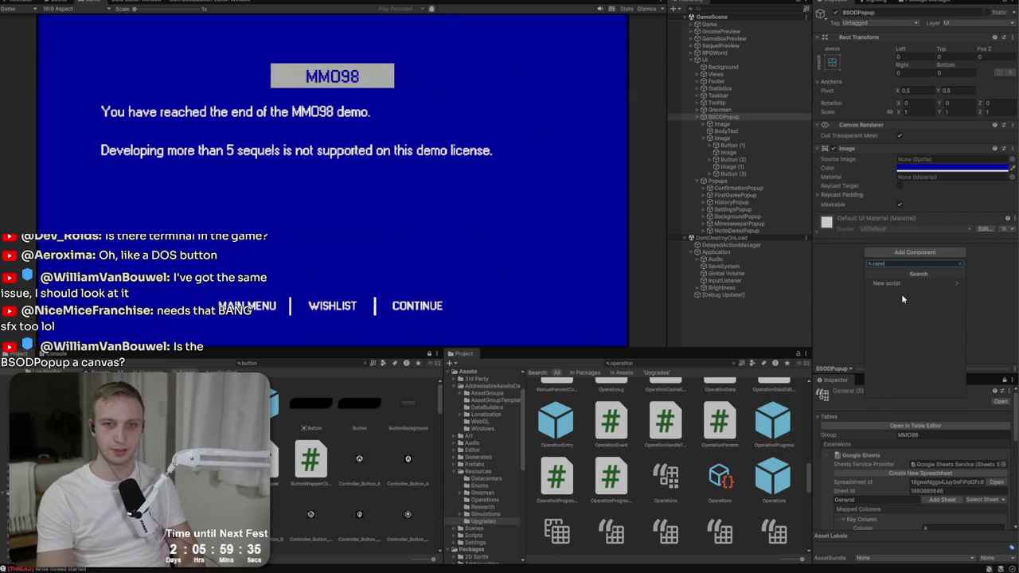
key(Up)
key(Return)
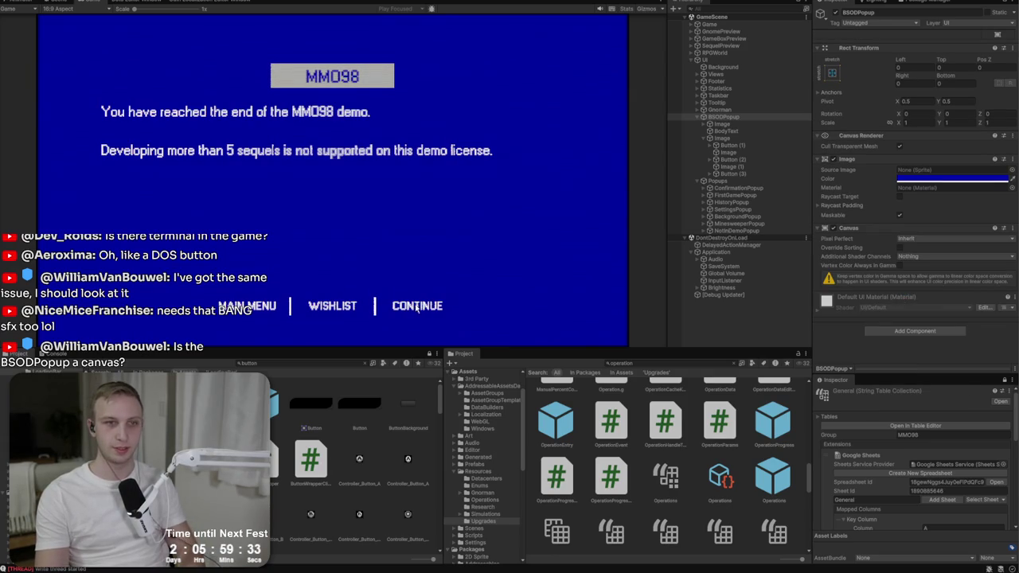
- Compare against ConfirmationPopup's components, then exit Play mode
click(725, 182)
click(729, 189)
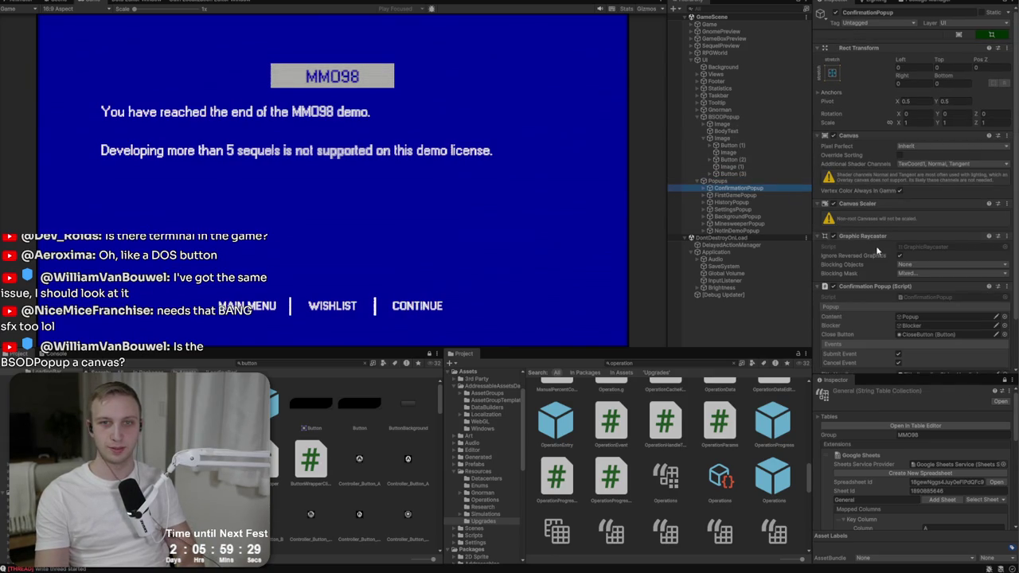
click(736, 119)
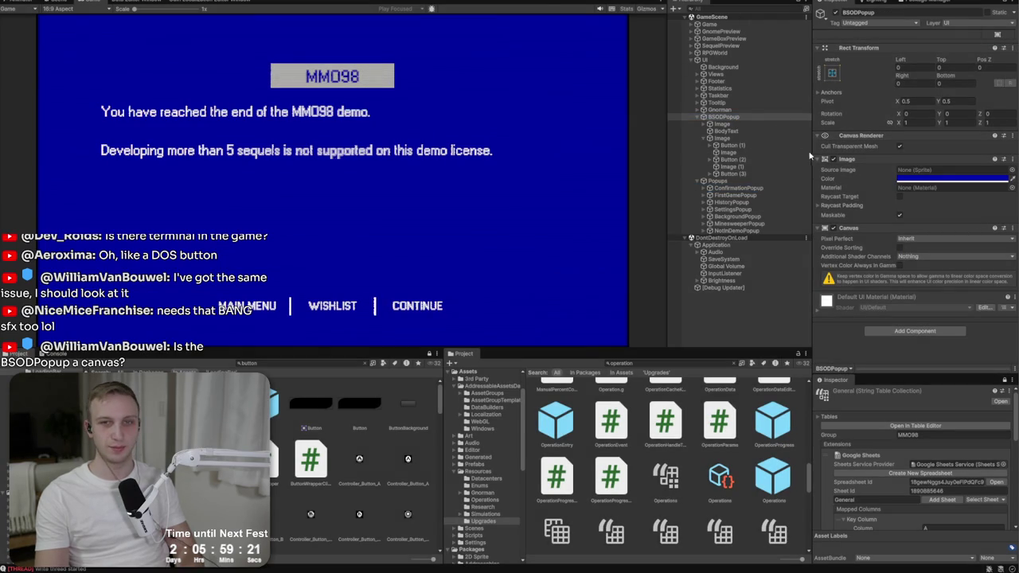
key(ctrl+p)
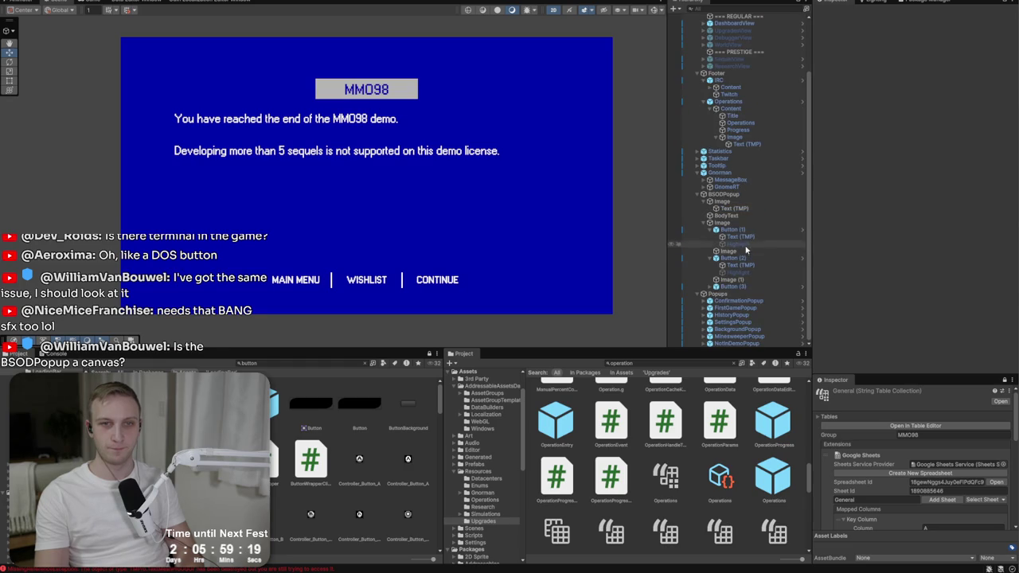
- Add a Canvas component to BSODPopup in edit mode using the 'can' search
click(723, 194)
click(927, 253)
text(ca)
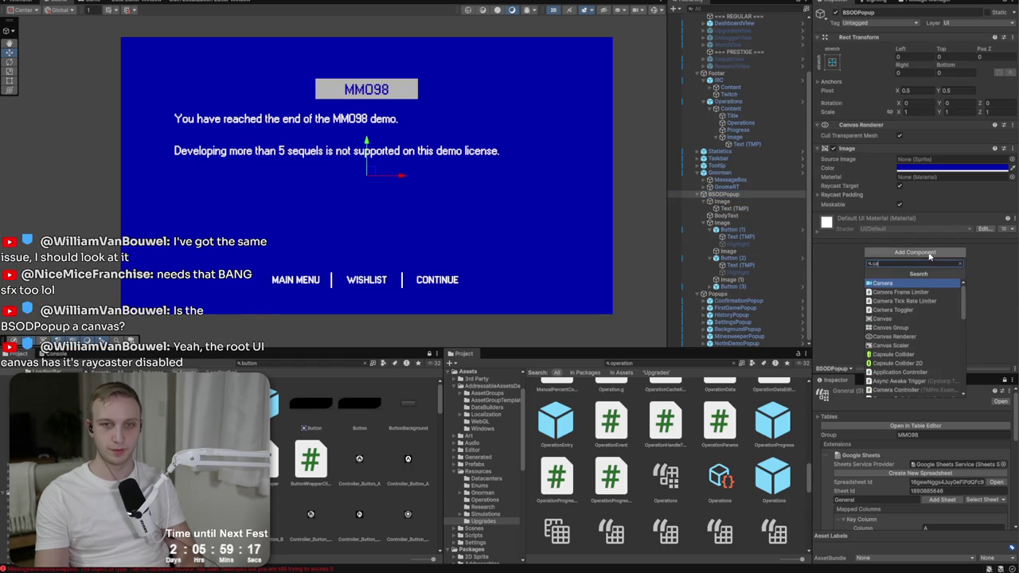
text(n)
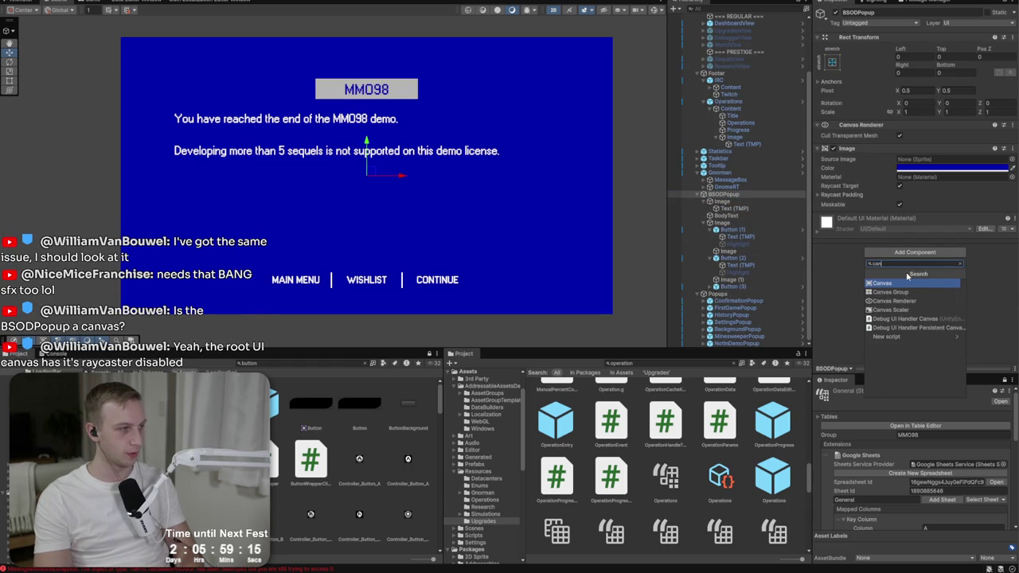
click(905, 283)
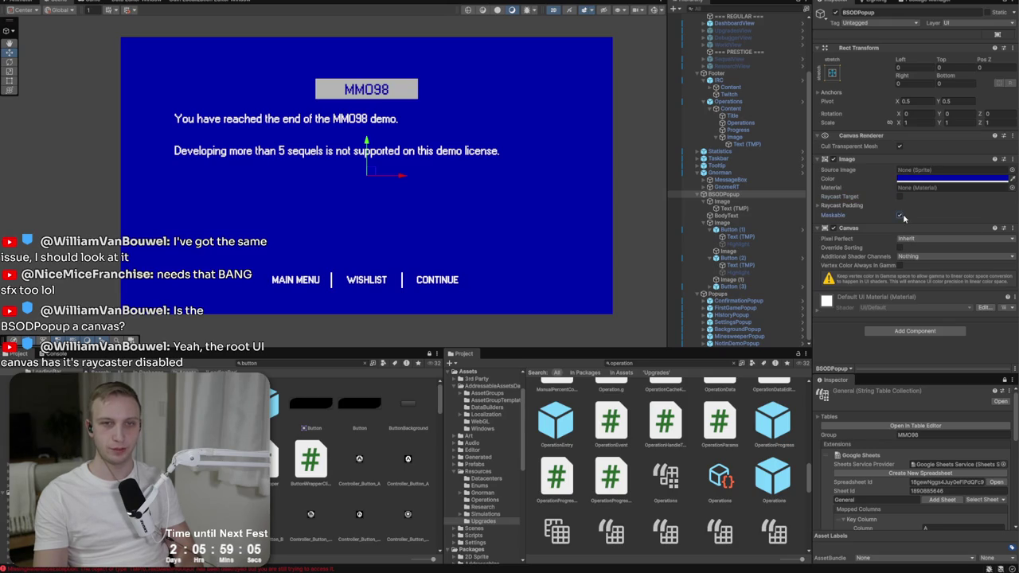
- Play through Start Game and studio choice to the demo-end popup, then stop play mode
click(901, 216)
click(723, 226)
click(899, 188)
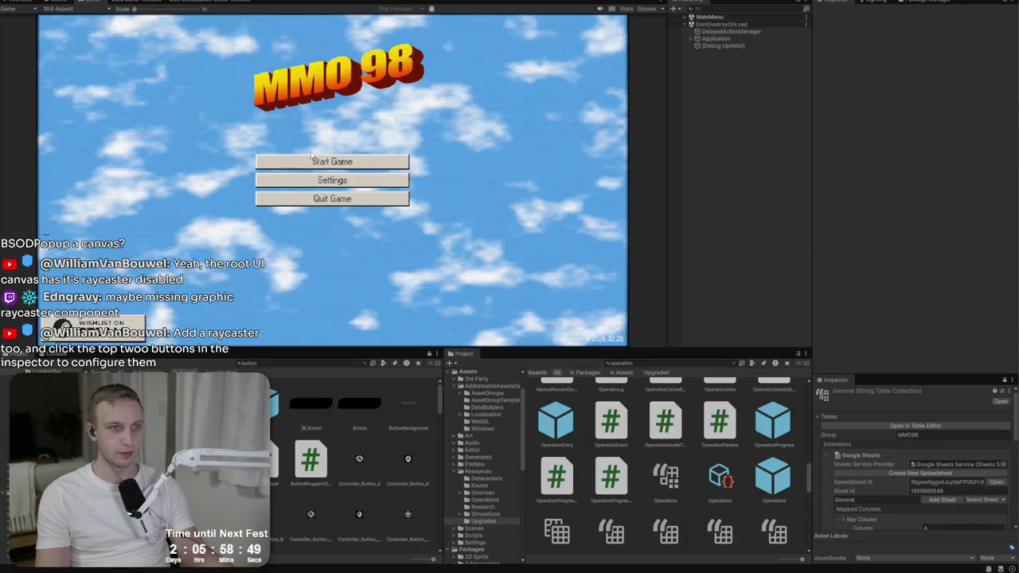
click(317, 163)
click(317, 163)
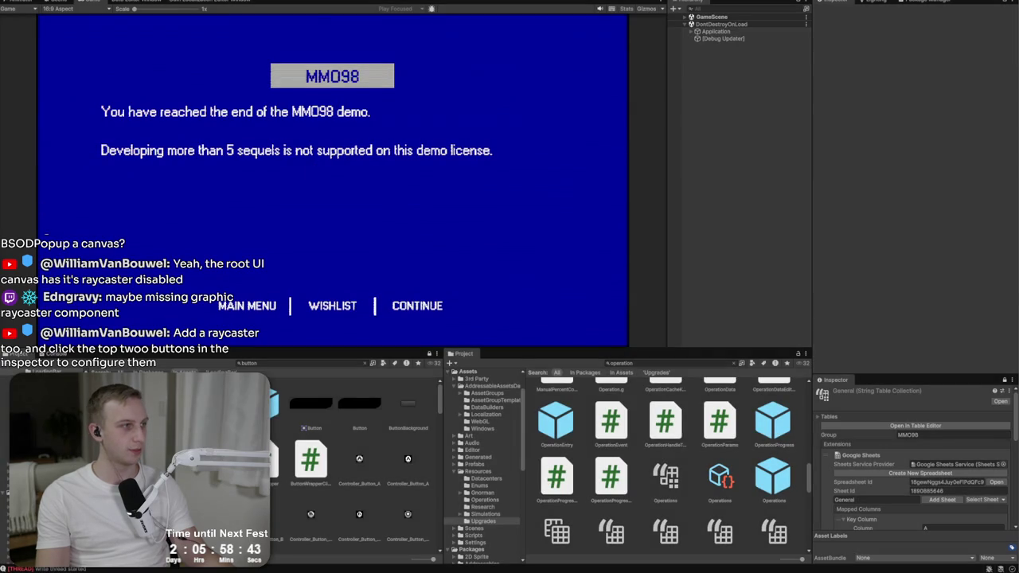
key(ctrl+p)
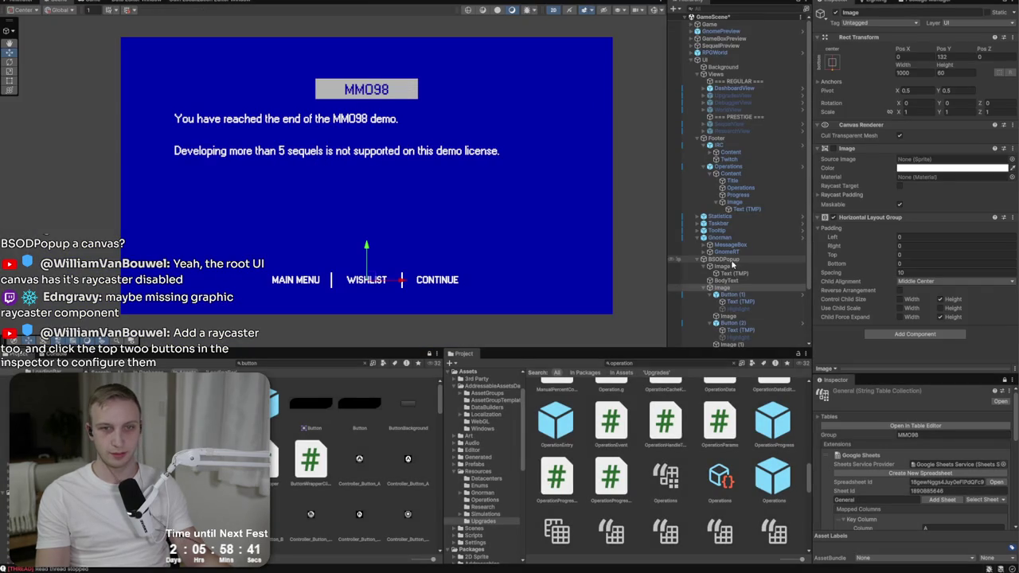
- Add a Graphic Raycaster component to BSODPopup
click(910, 331)
text(ray)
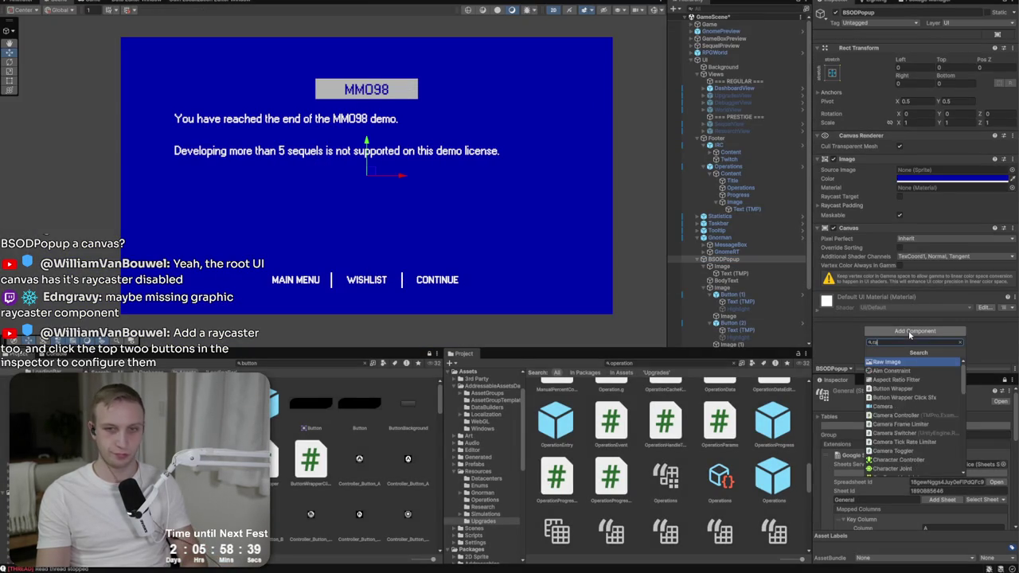
click(910, 362)
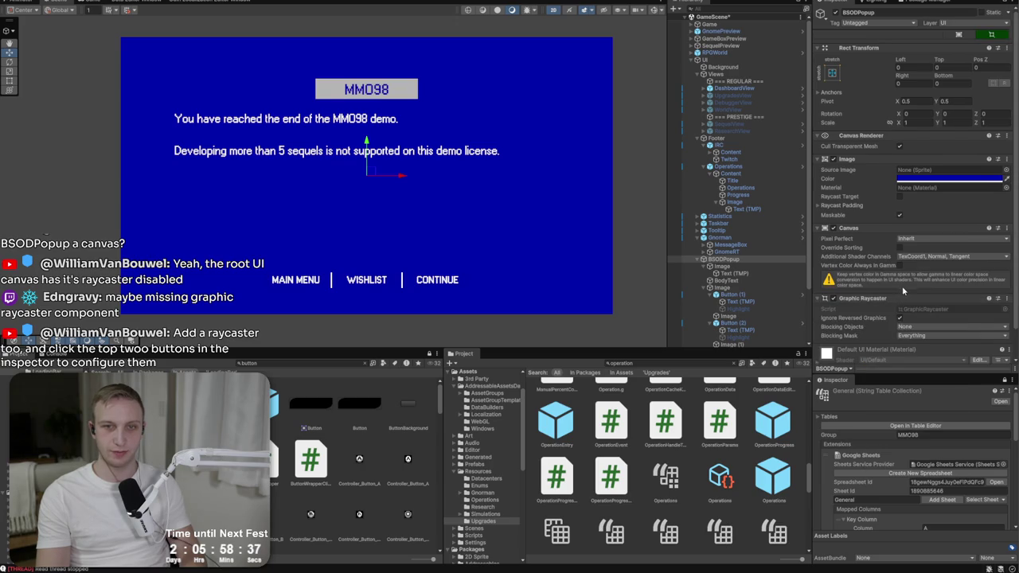
scroll(901, 293, down, 1)
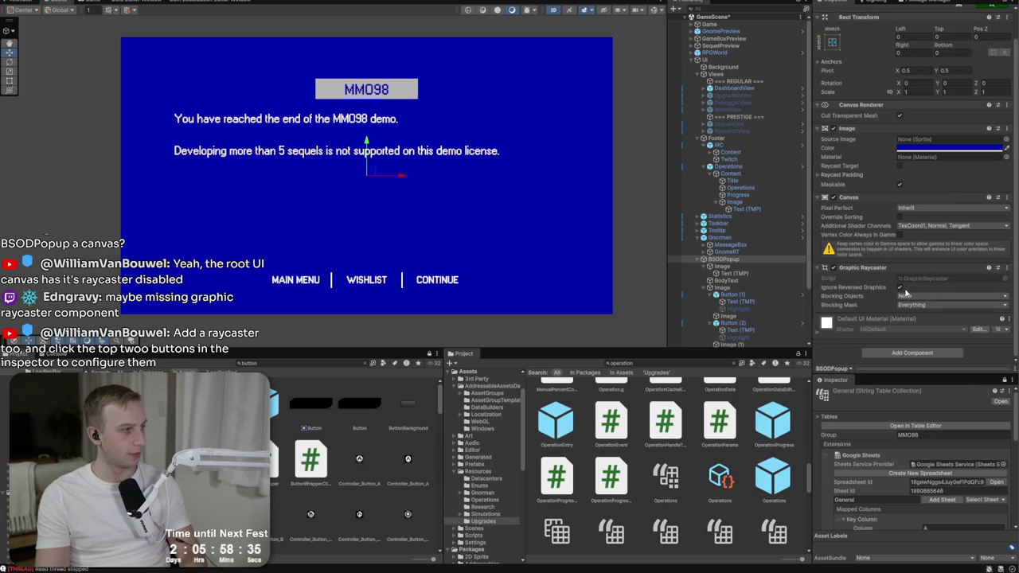
scroll(905, 293, up, 1)
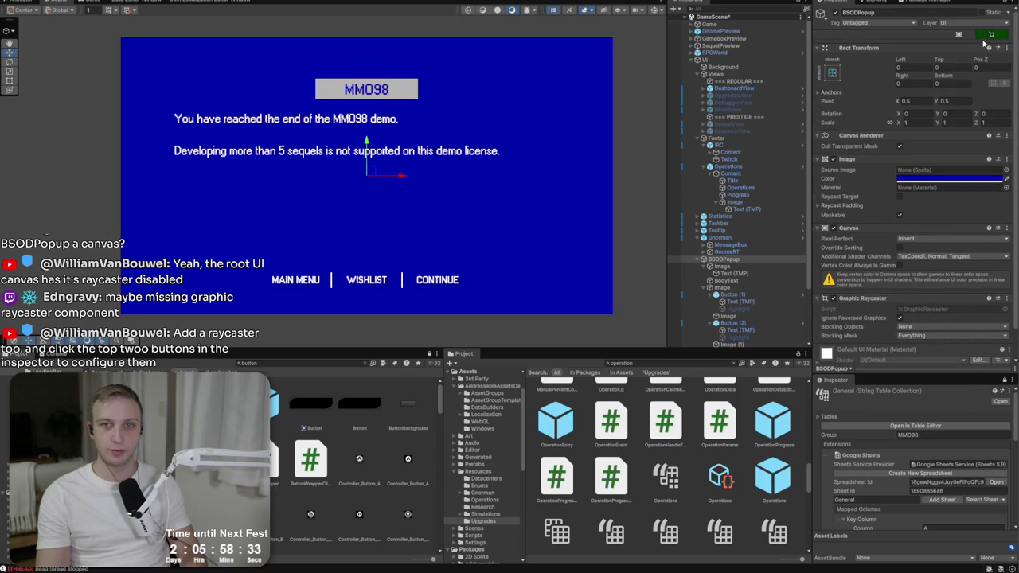
- Auto-configure the popup's canvas scaling, then run the game and start a new game
click(971, 38)
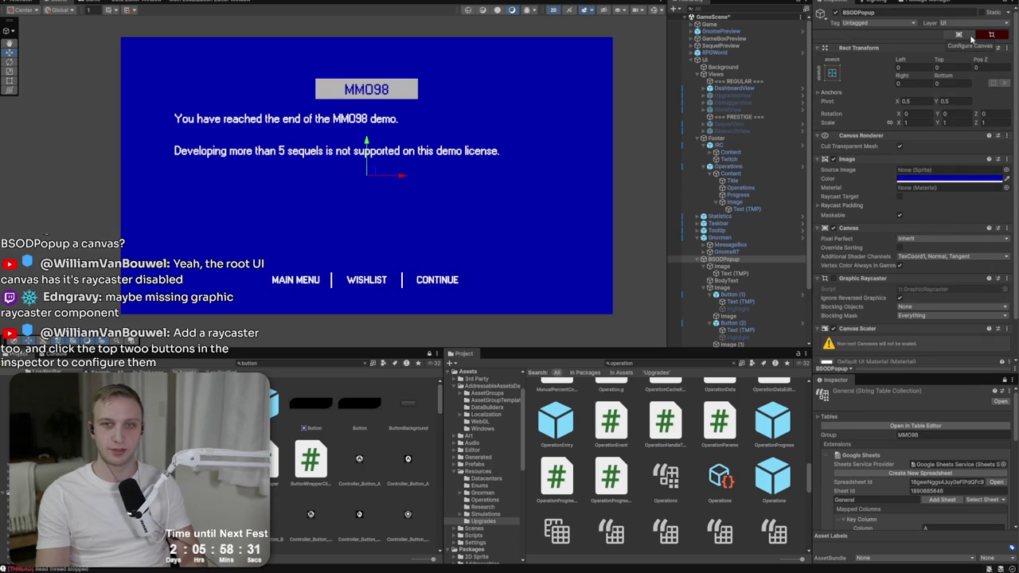
click(994, 35)
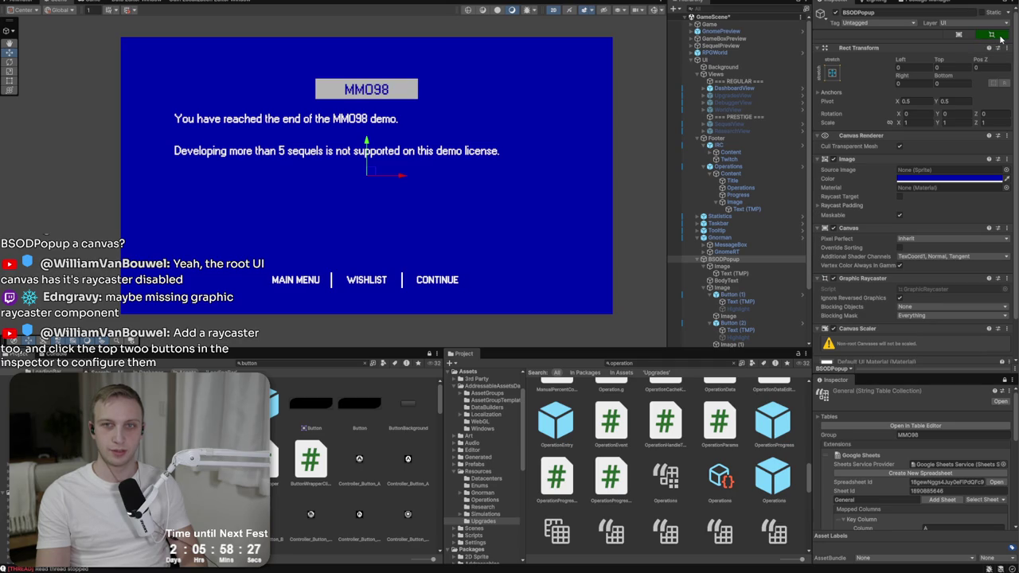
key(ctrl+p)
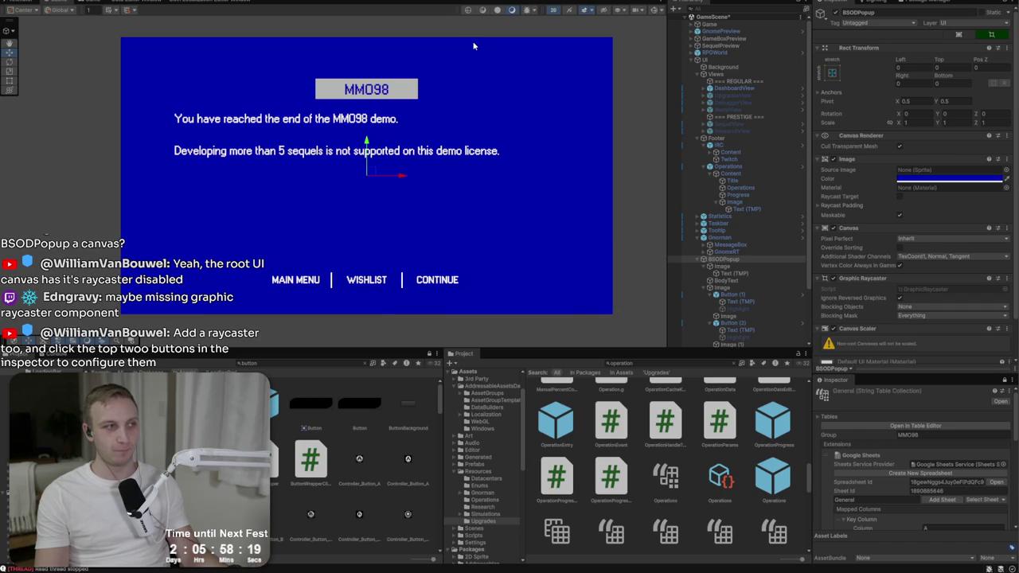
key(ctrl+p)
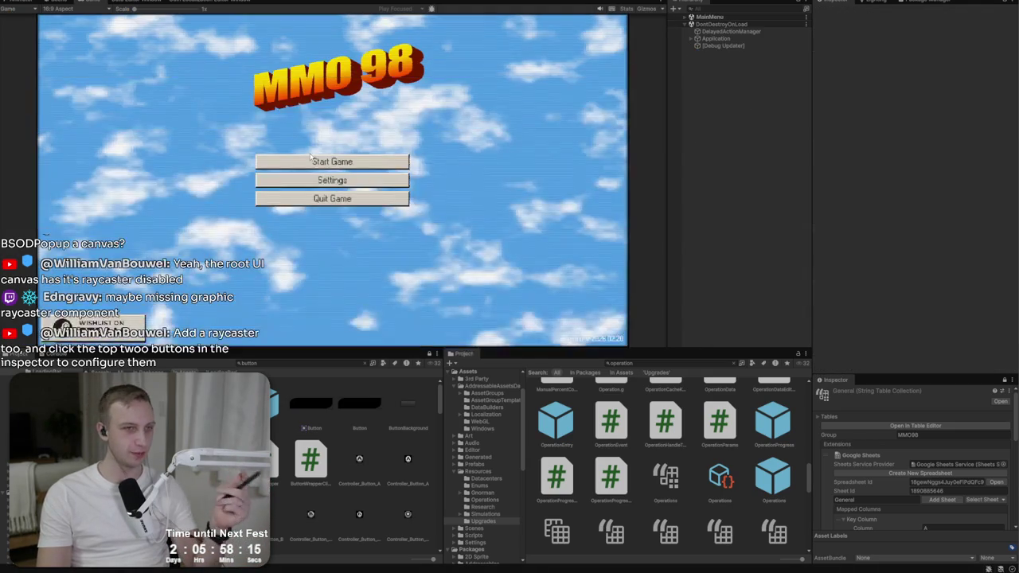
click(321, 162)
- Pick a studio, test the demo-end popup, stop the game and select the first popup button
click(322, 163)
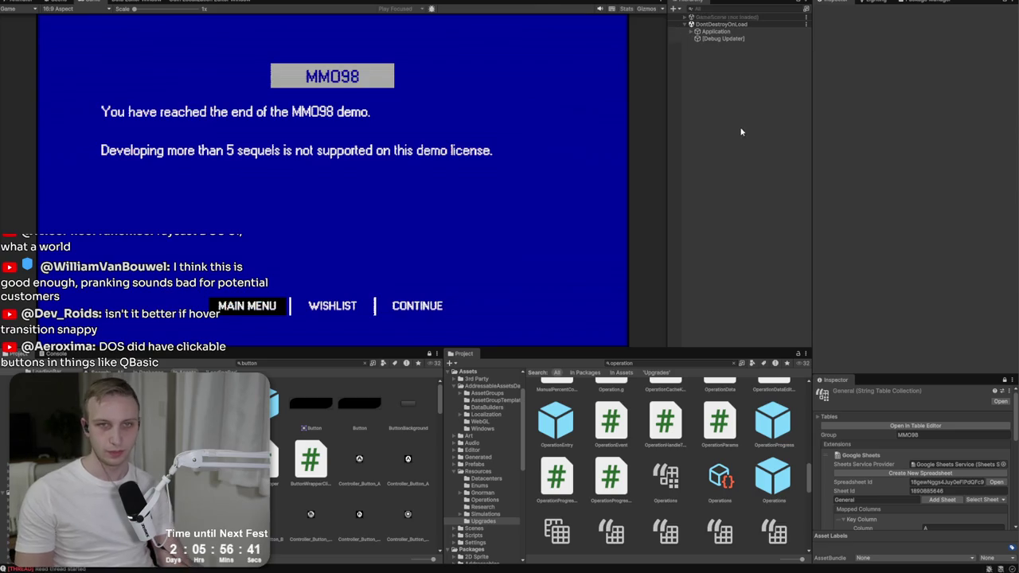
key(ctrl+p)
click(745, 242)
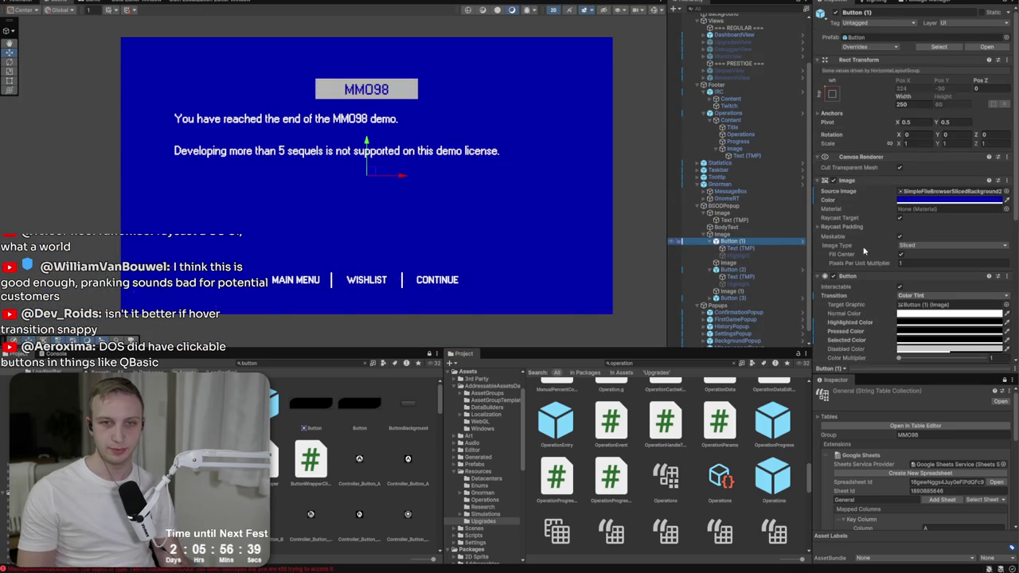
- Select Button (1) through (3) and change their Selected Color
ctrl+click(767, 271)
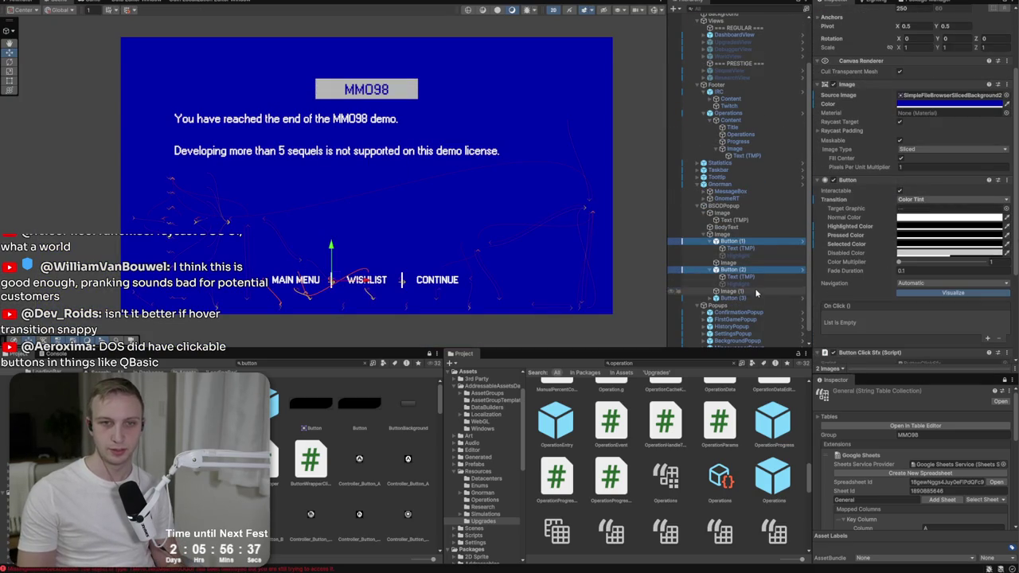
ctrl+click(755, 297)
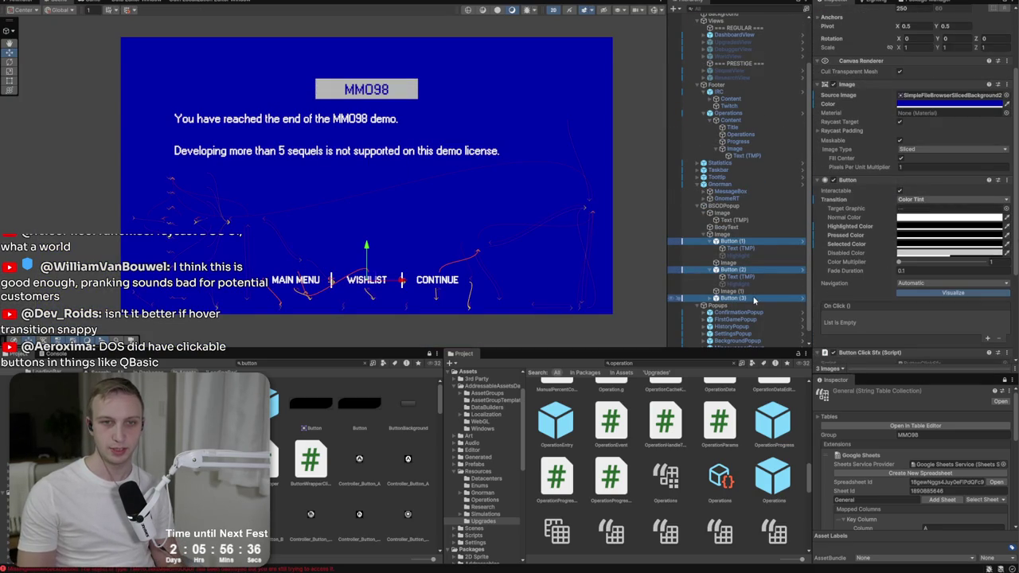
click(935, 245)
click(1012, 238)
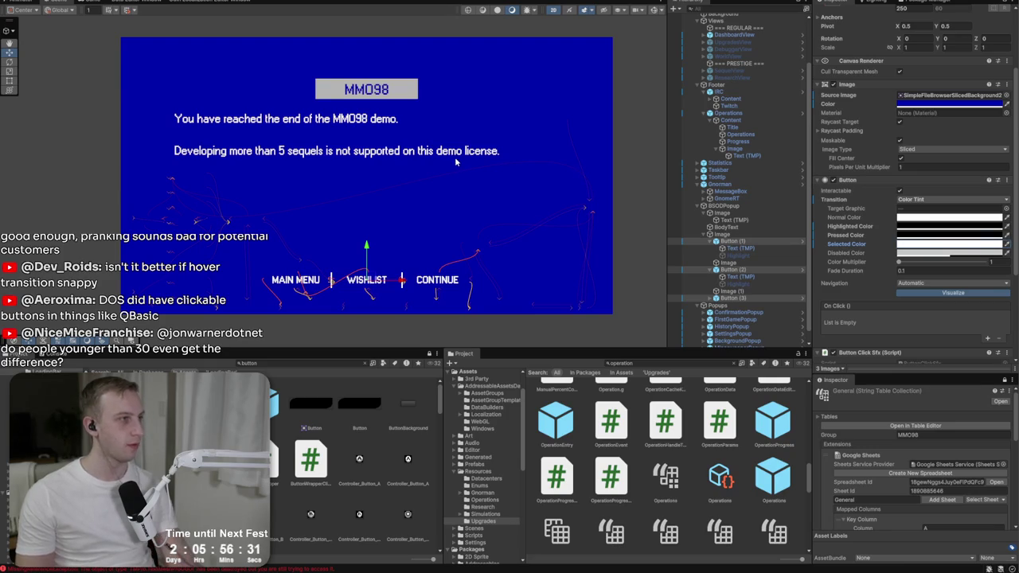
- Run the game again and start a new game from the main menu
key(ctrl+p)
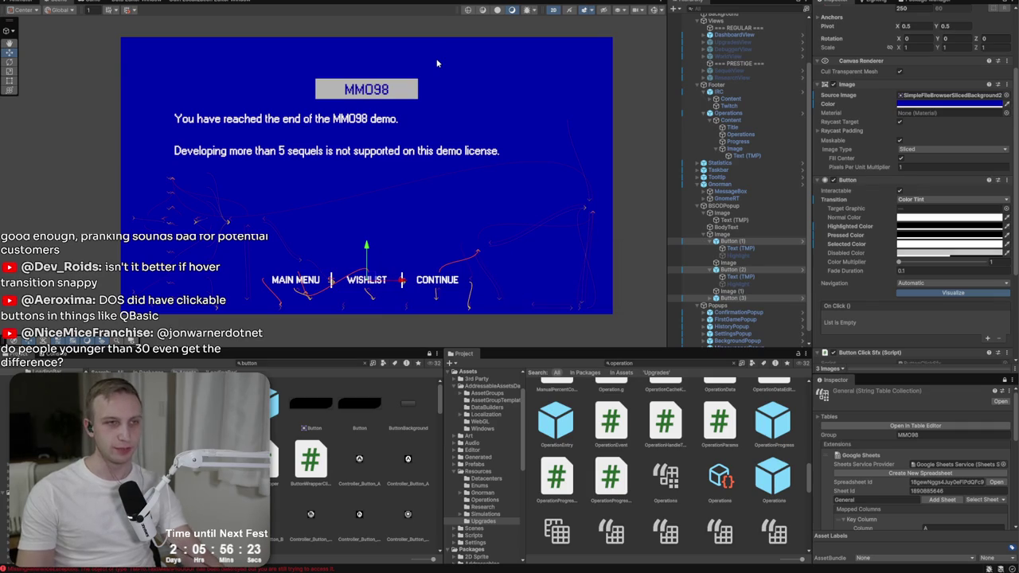
key(ctrl+p)
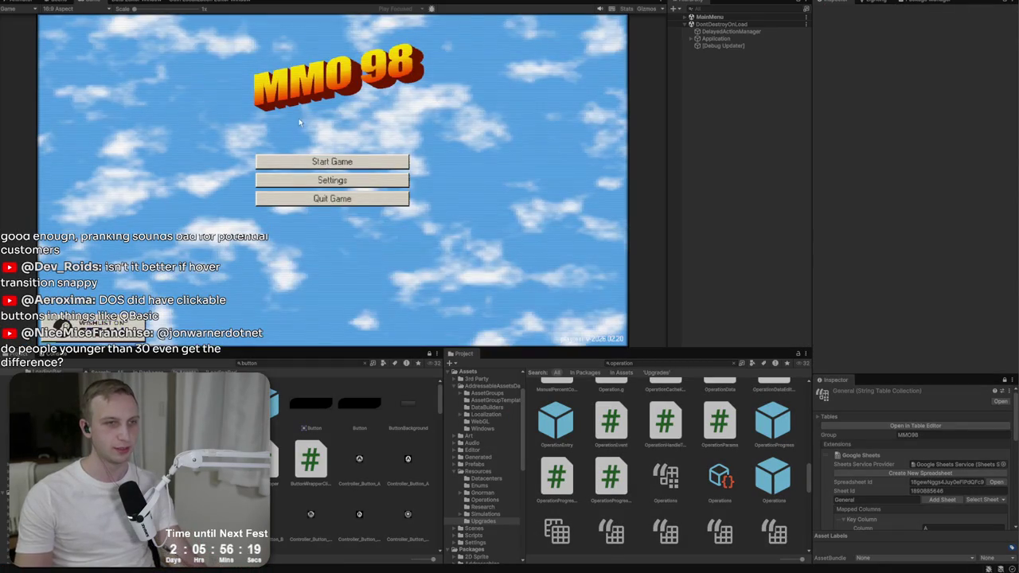
click(311, 163)
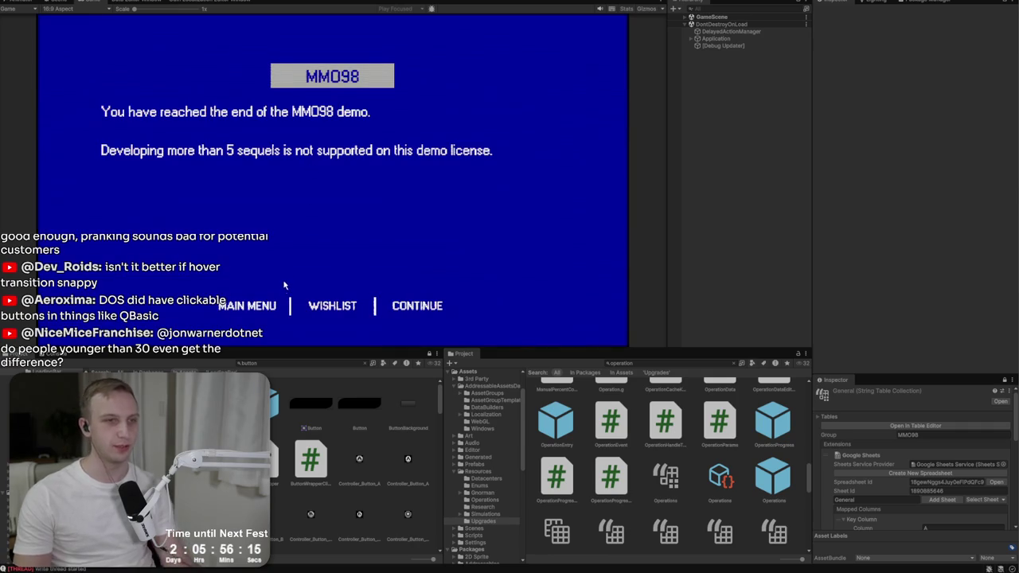
- Move keyboard focus across the popup buttons, then stop the game
key(Left)
key(Left)
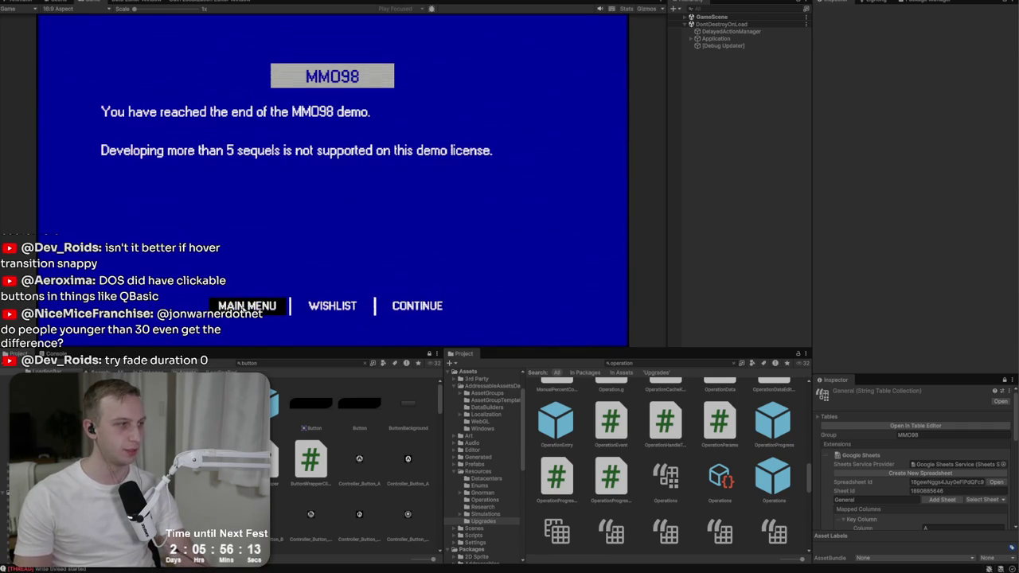
key(Left)
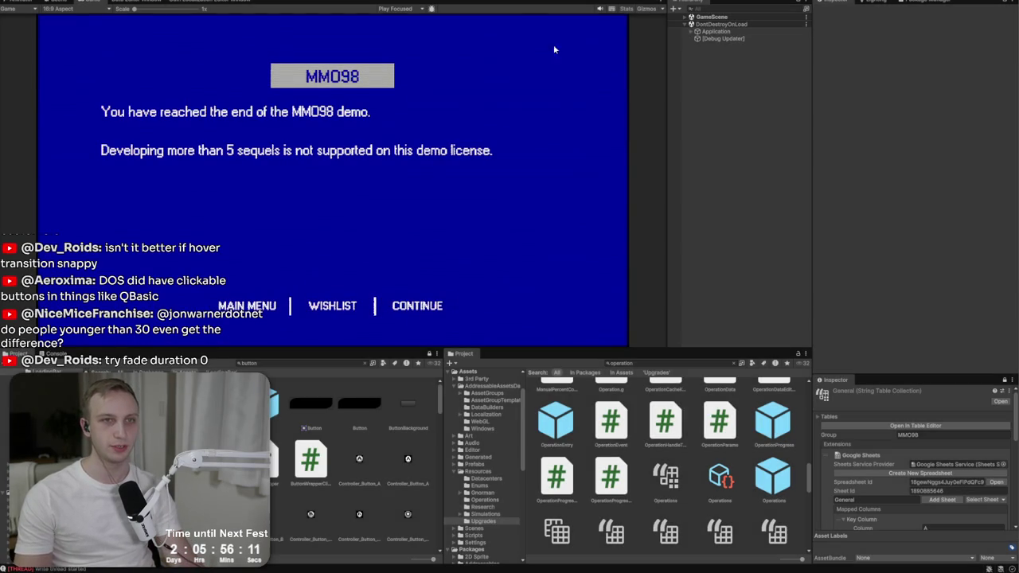
key(ctrl+p)
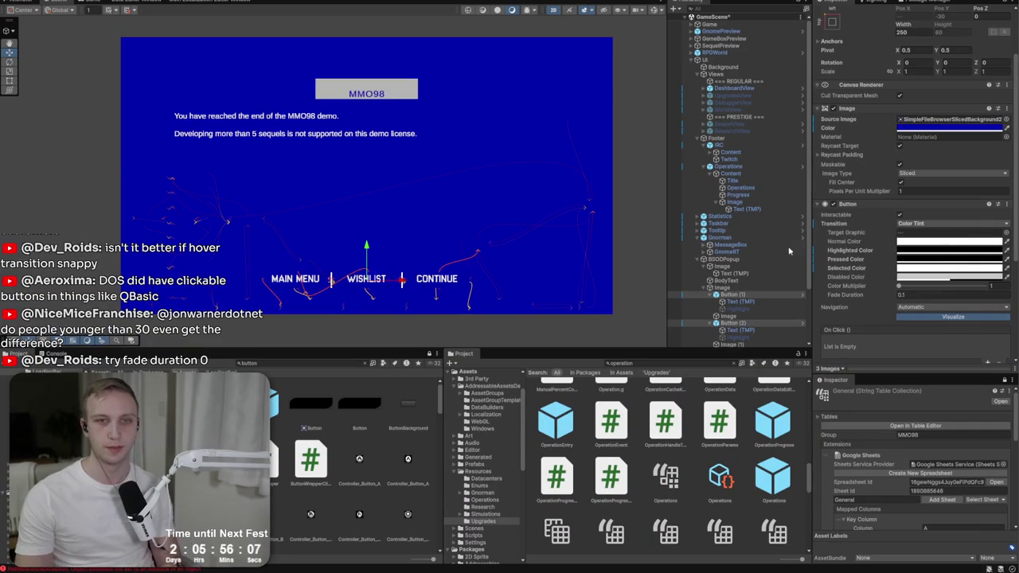
- Set the buttons' Fade Duration to 0 and run the game again
click(979, 296)
text(0)
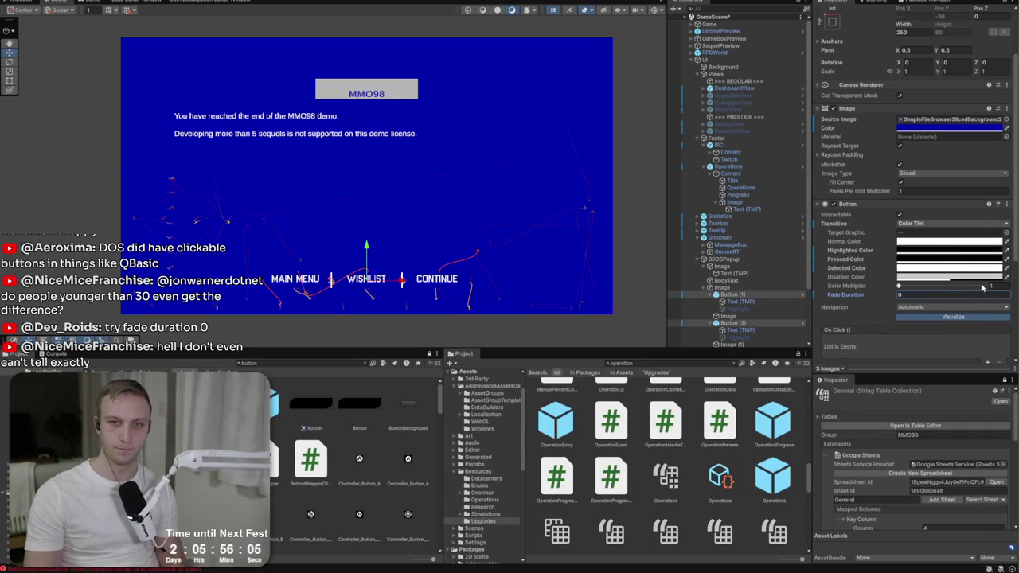
key(ctrl+p)
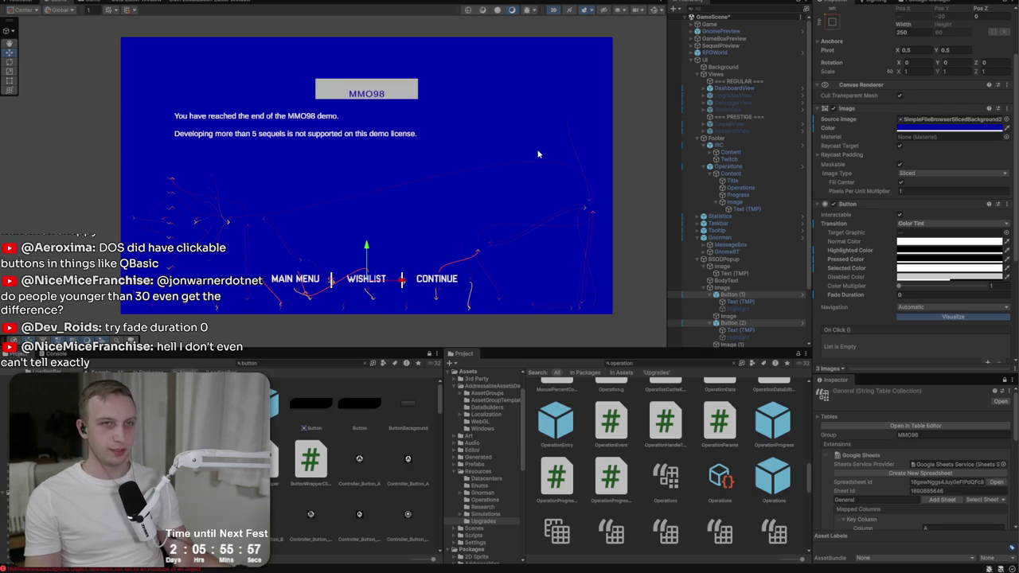
key(ctrl+p)
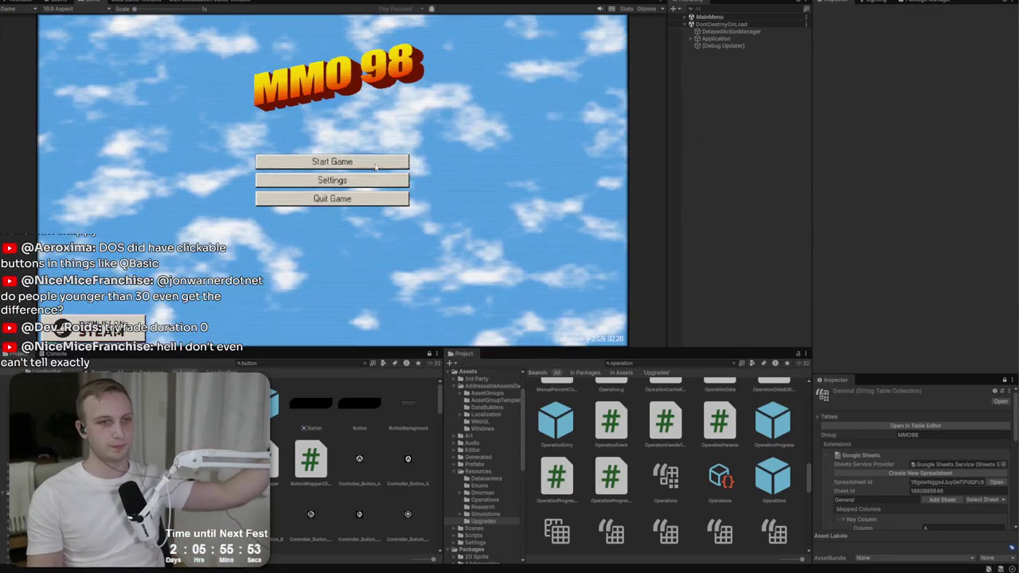
- Start a new game with a studio, exit Play mode, and show the popup's Game view
click(378, 164)
click(378, 165)
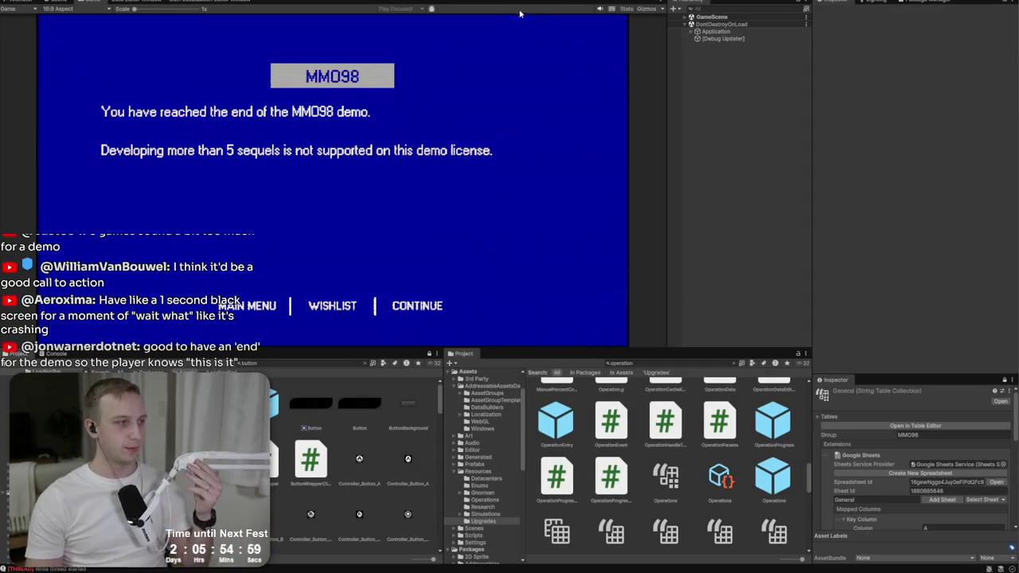
key(ctrl+p)
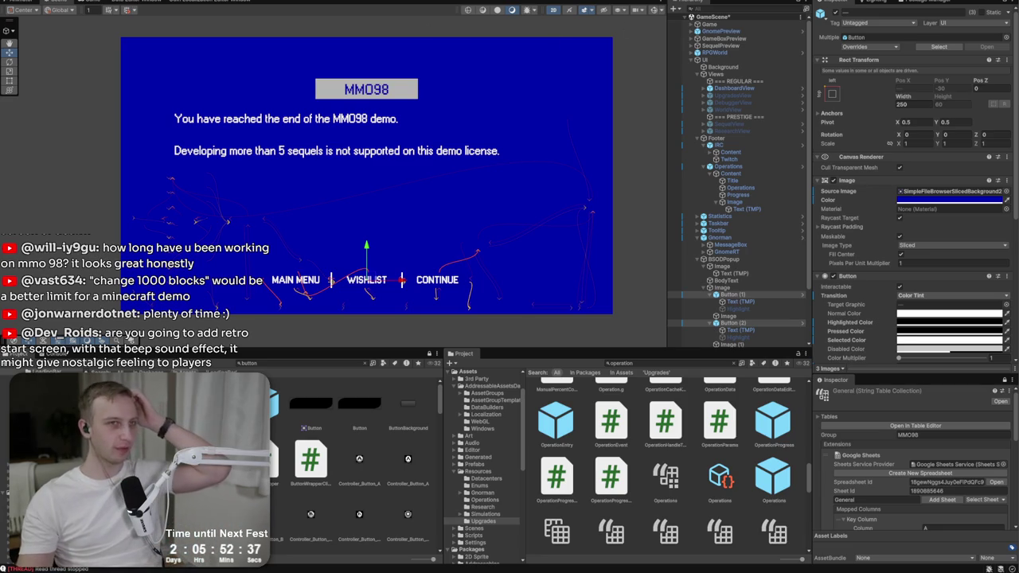
click(104, 4)
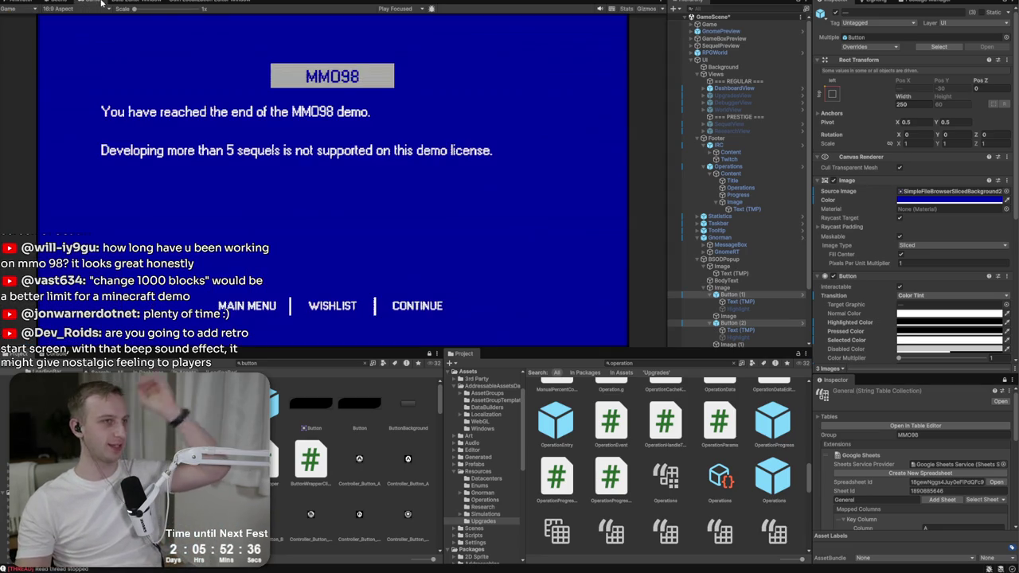
- Click through the popup's title text, title background, BSODPopup root and Button (2)
click(734, 273)
click(734, 266)
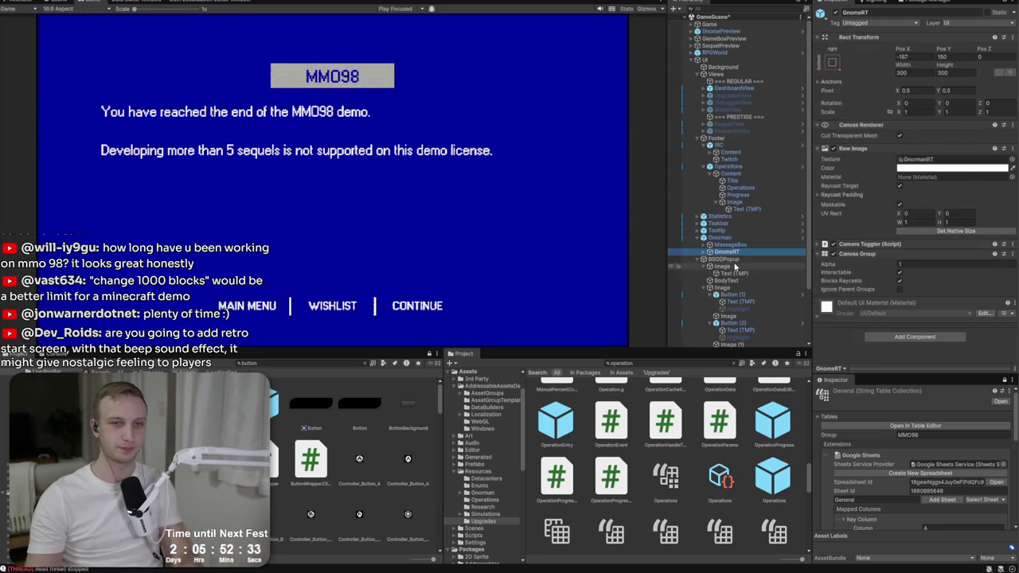
click(732, 259)
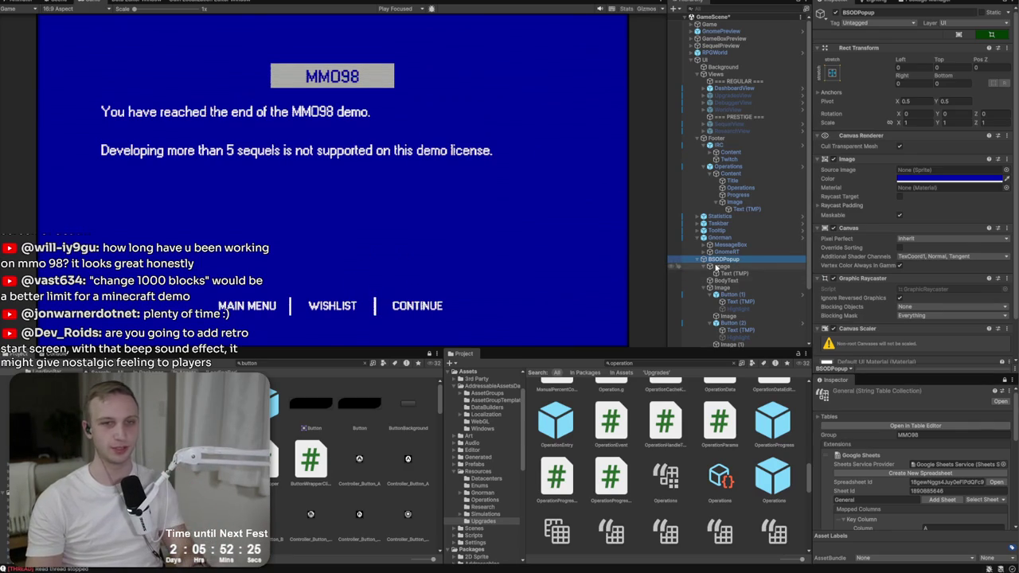
scroll(732, 239, down, 3)
click(729, 259)
- Select both separator images between the buttons and rename them to Divider
click(728, 252)
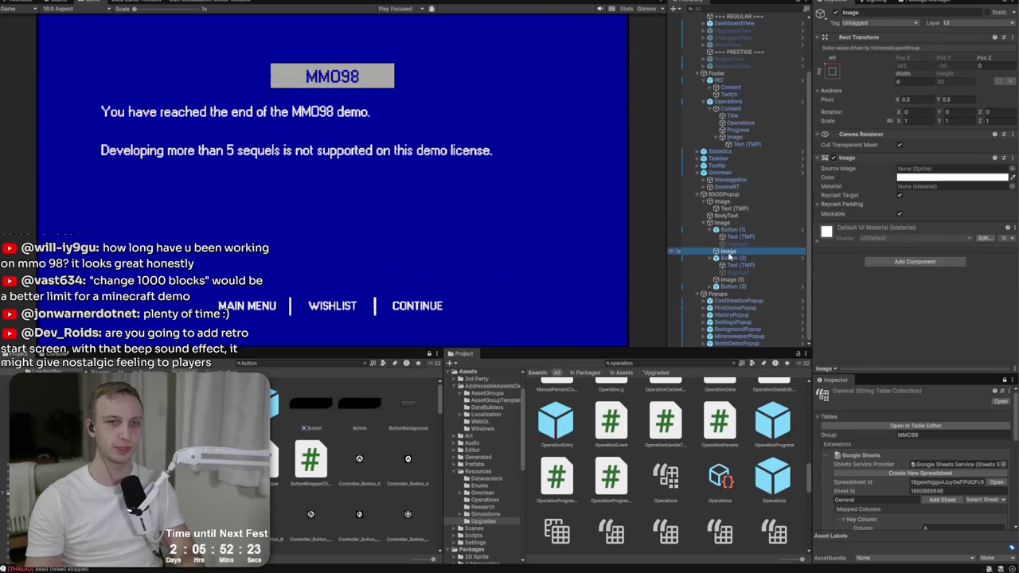
ctrl+click(723, 223)
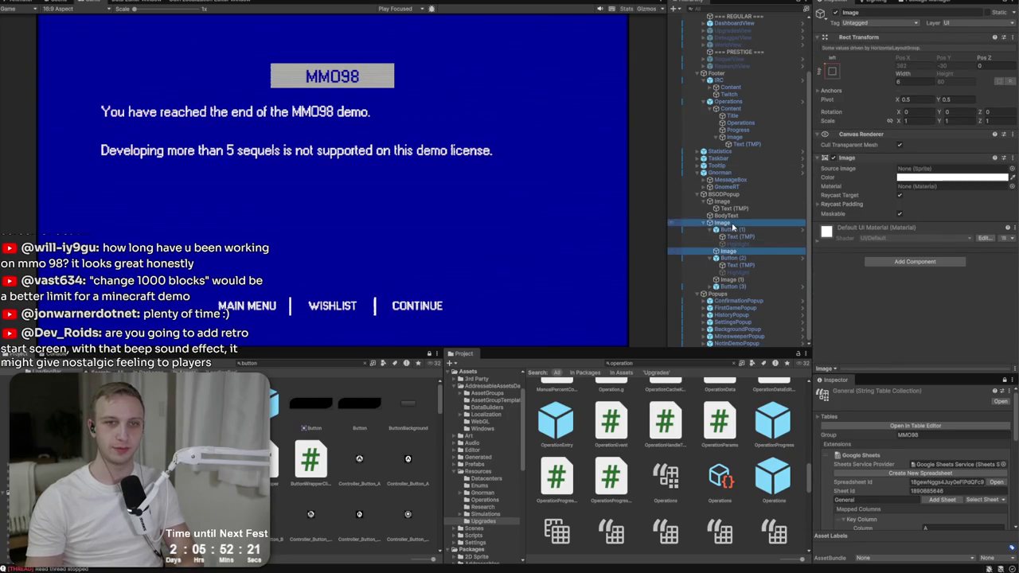
click(732, 258)
click(728, 251)
ctrl+click(732, 280)
click(853, 11)
text(Divider)
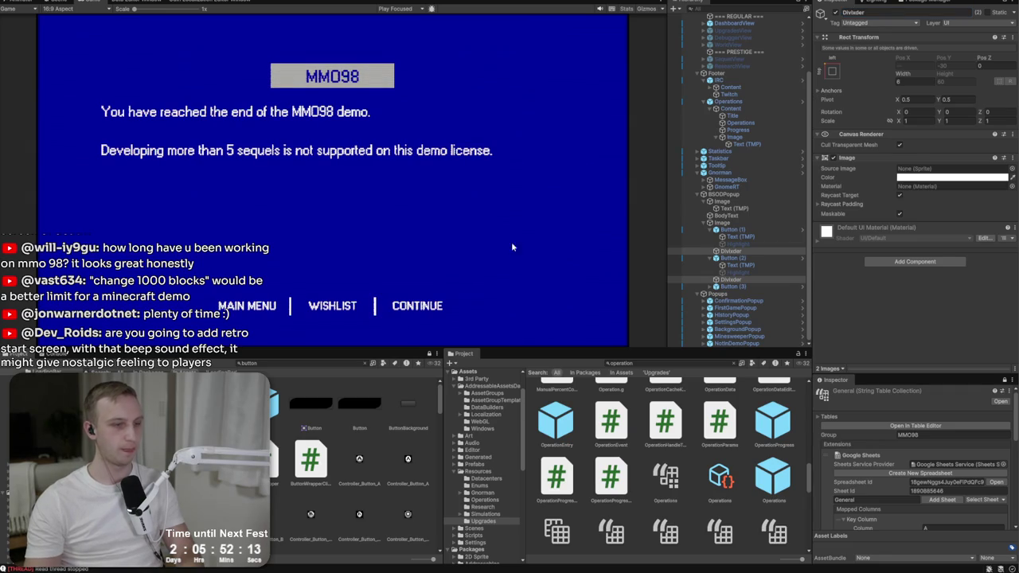
- Maximize the Game view to check the popup, restore the layout, and select Button (2)
key(ctrl+shift+F7)
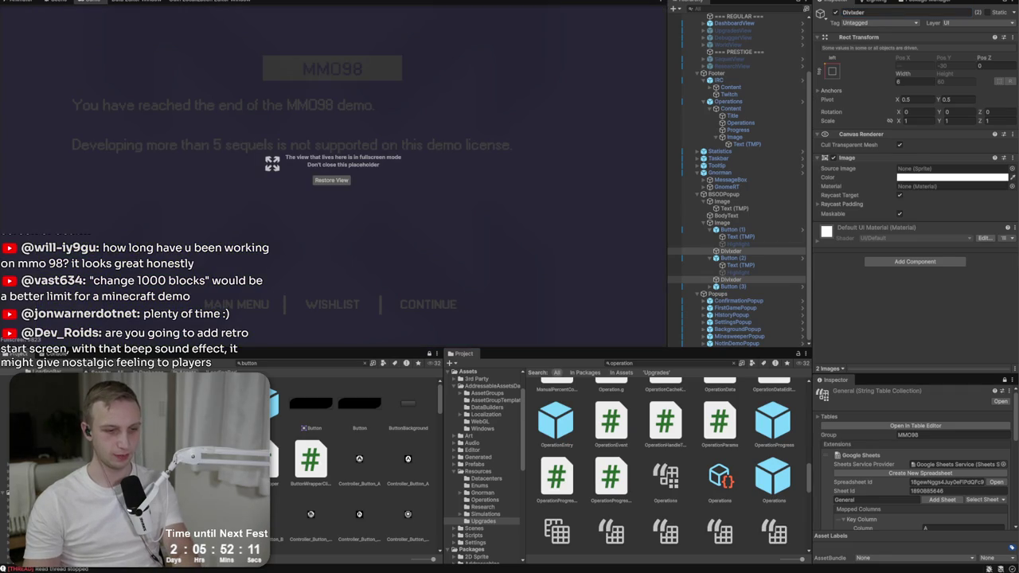
key(ctrl+shift+F7)
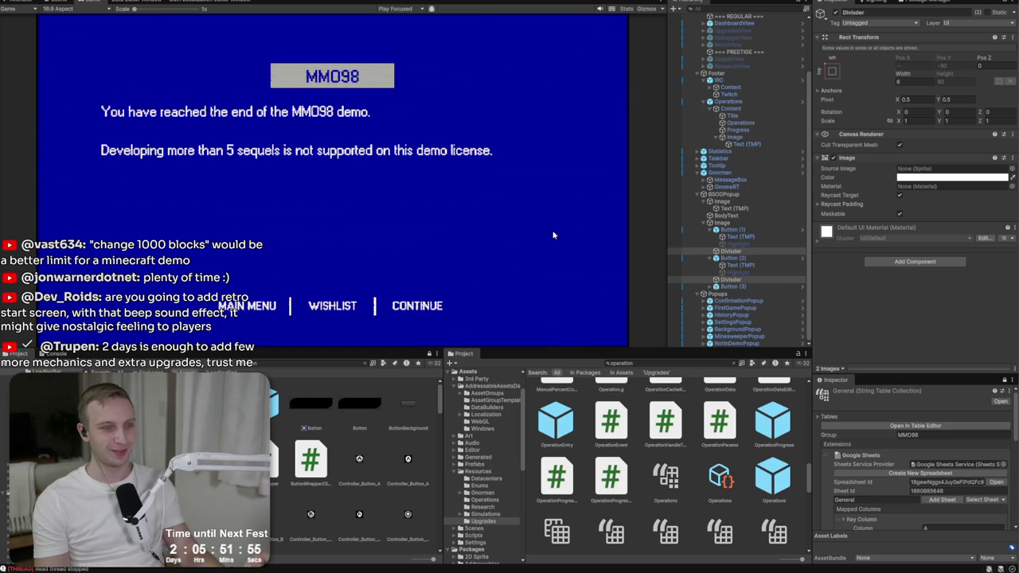
click(746, 256)
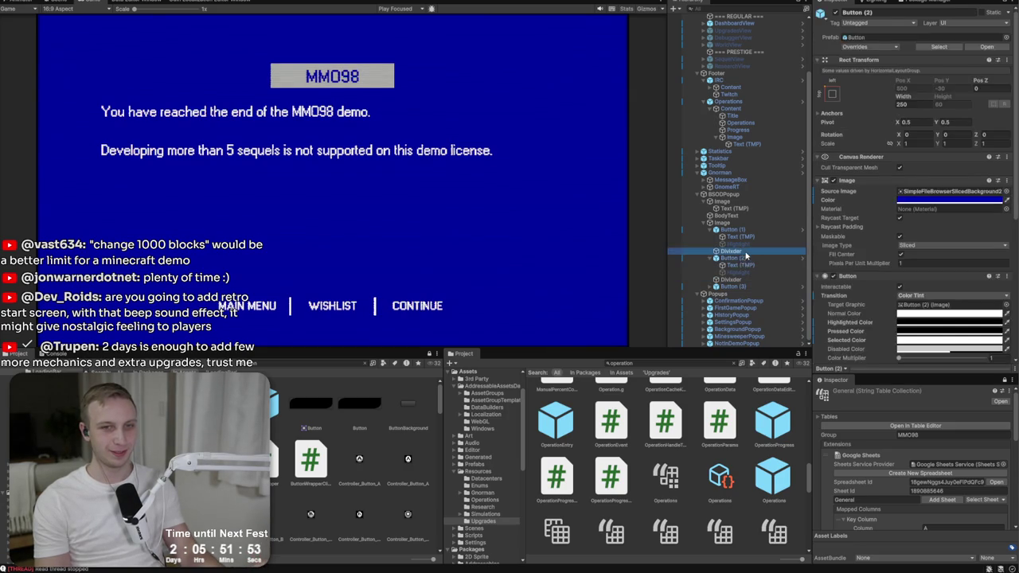
- Select both Divider objects, then inspect ConfirmationPopup and SettingsPopup for comparison
ctrl+click(736, 279)
click(858, 13)
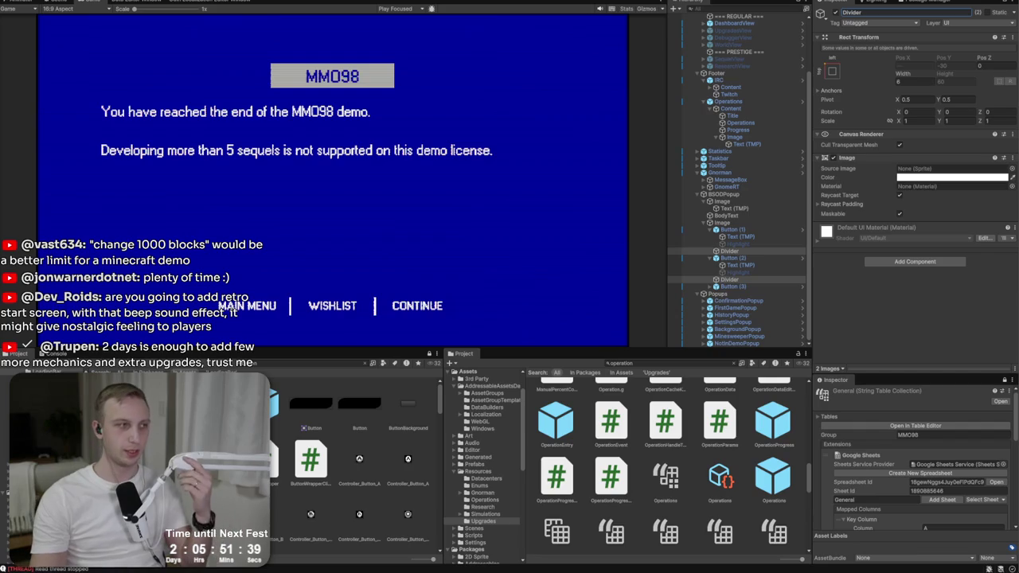
click(736, 302)
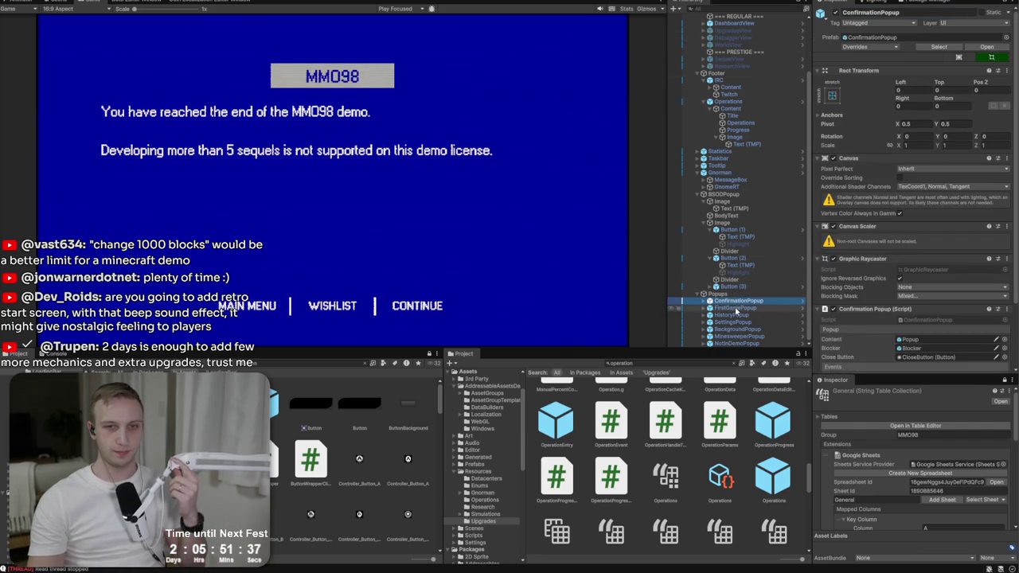
click(731, 321)
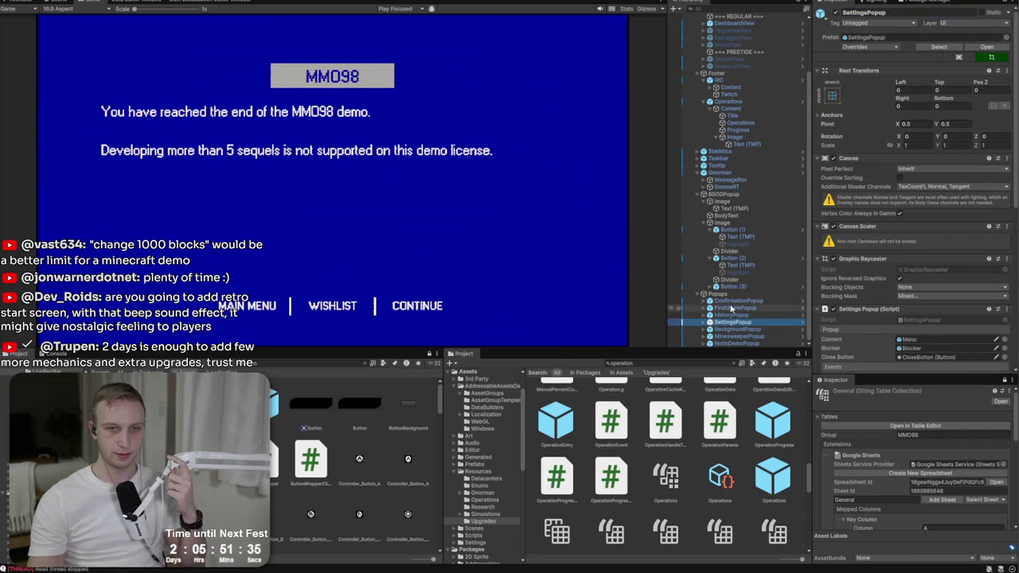
click(726, 295)
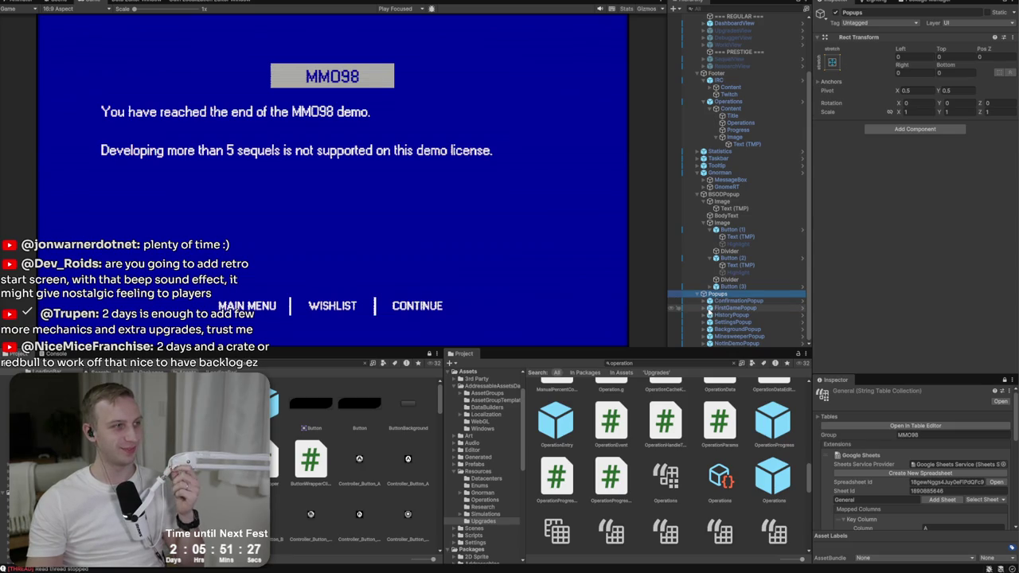
- Inspect the Popups container, Gnoman, and BSODPopup's title image and MMO98 text
click(850, 294)
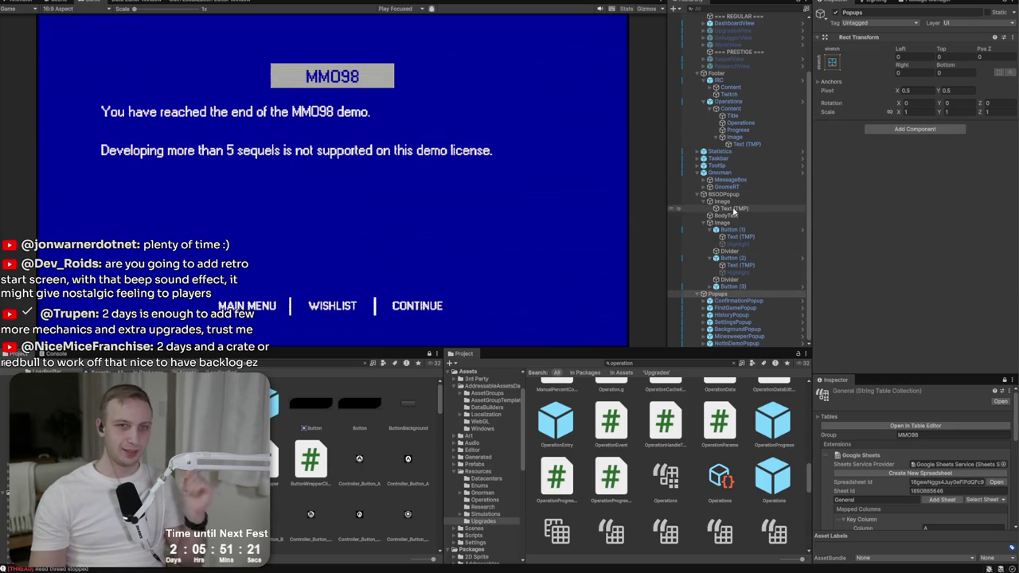
click(734, 173)
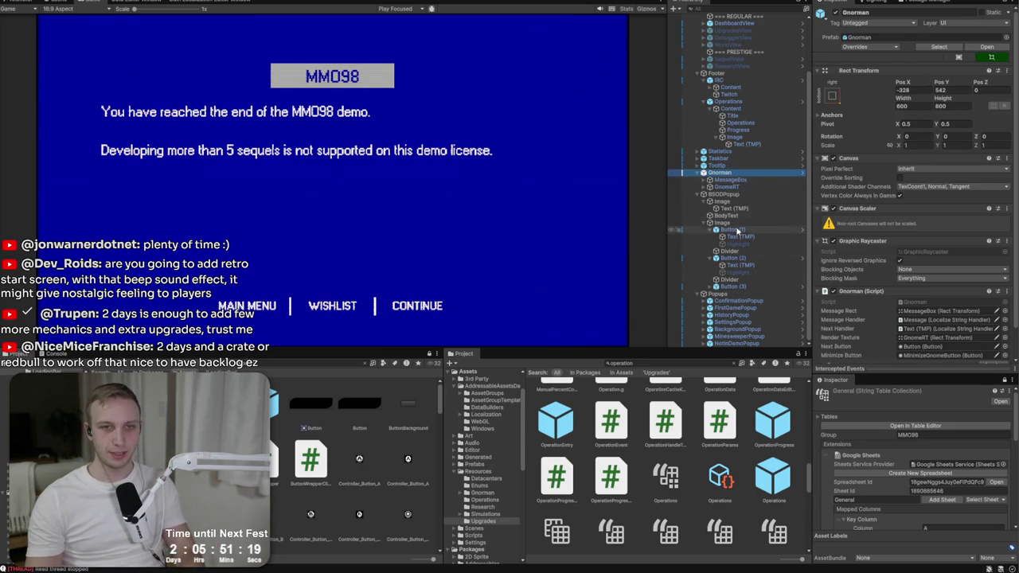
click(720, 194)
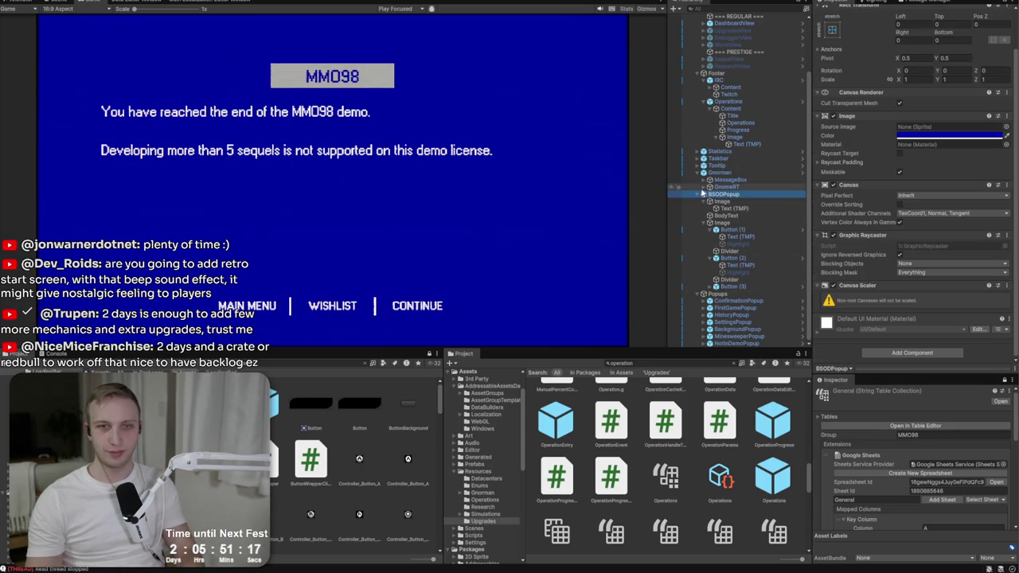
click(711, 204)
click(729, 216)
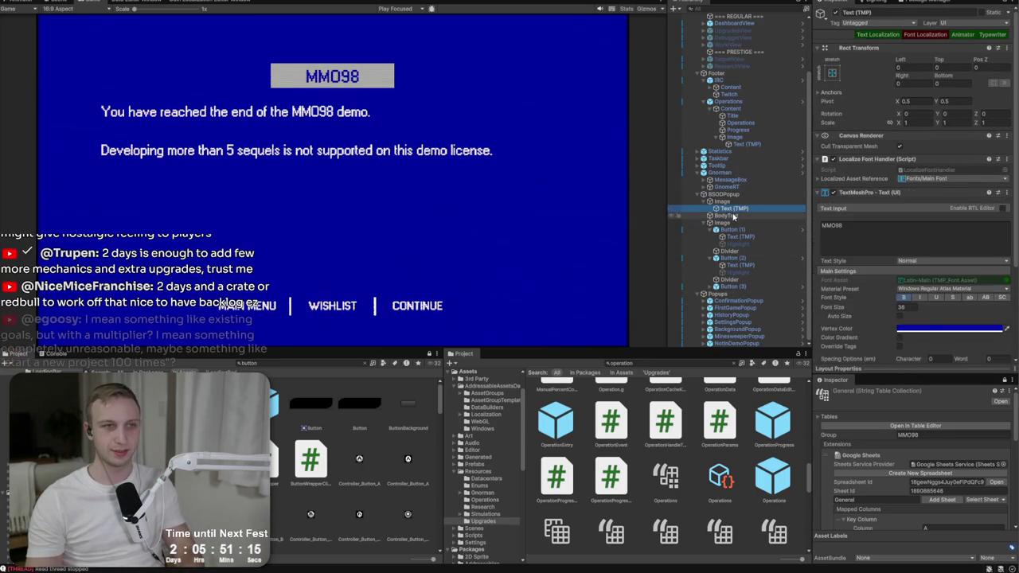
key(alt+Tab)
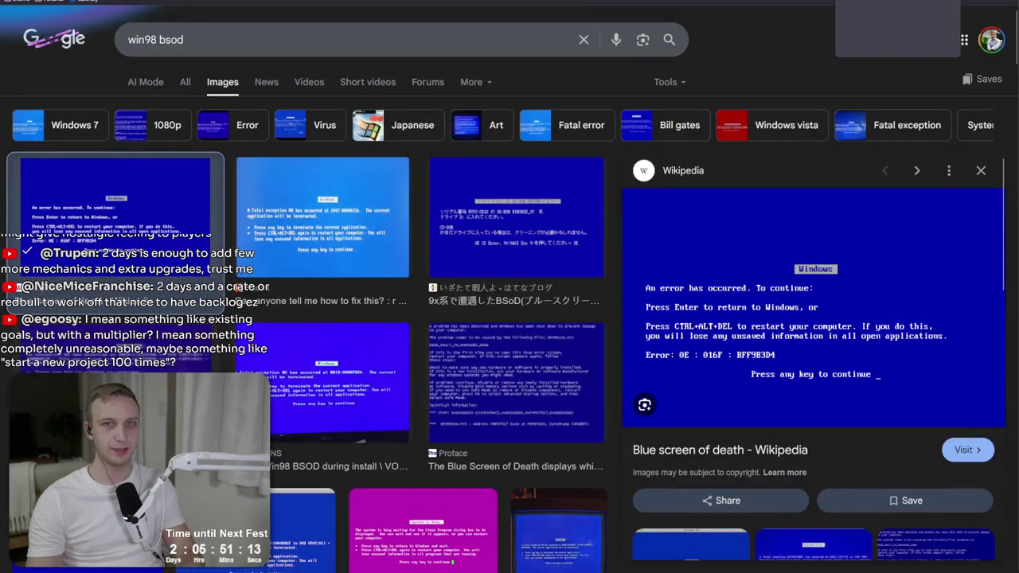
- Add BSOD title, bsod_wishlist and bsod_continue keys in the MMO98 localization sheet's empty rows
key(alt+Tab)
scroll(94, 515, down, 5)
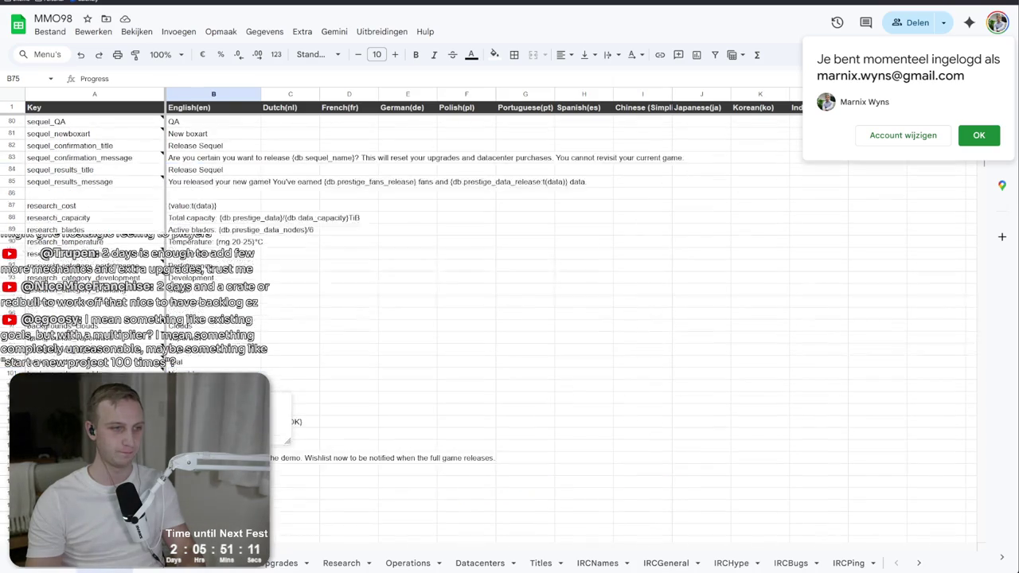
click(94, 515)
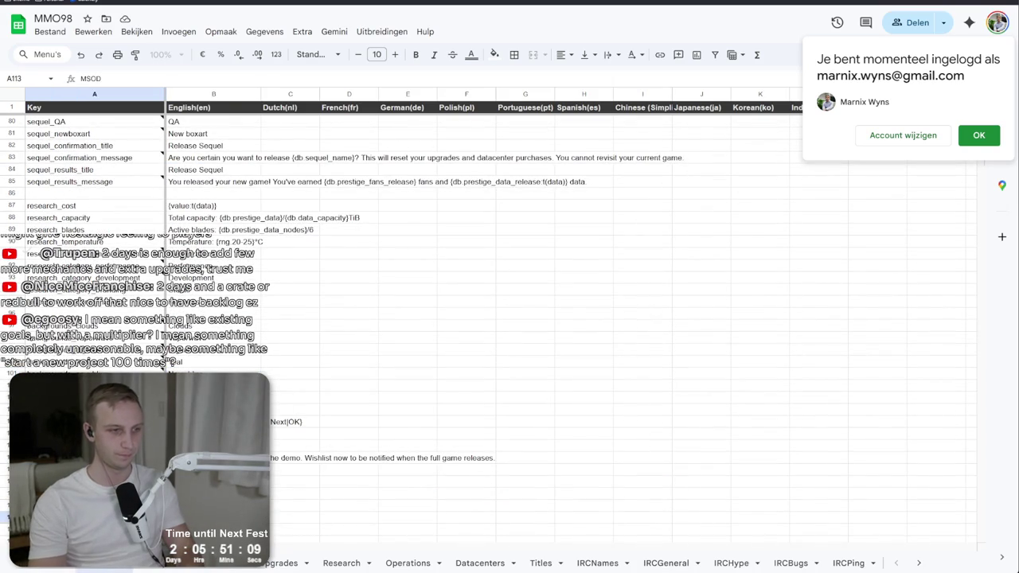
text(bsod_te)
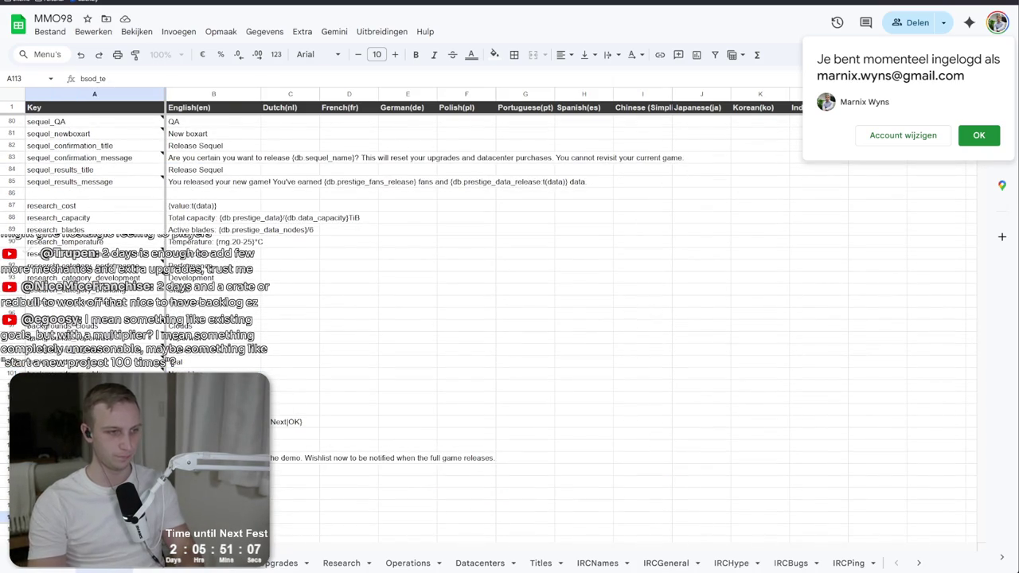
text(itle)
key(Return)
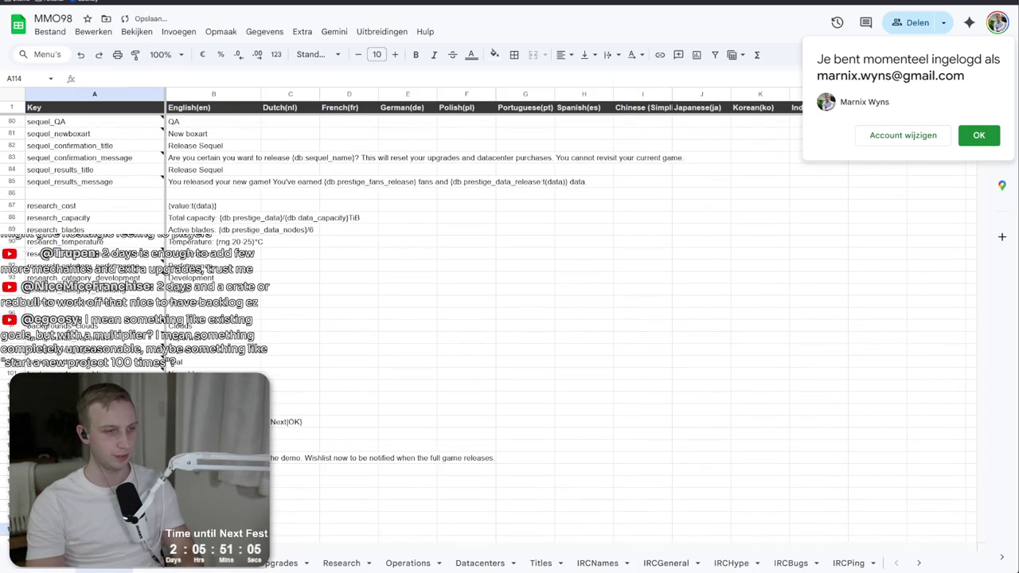
text(bsod)
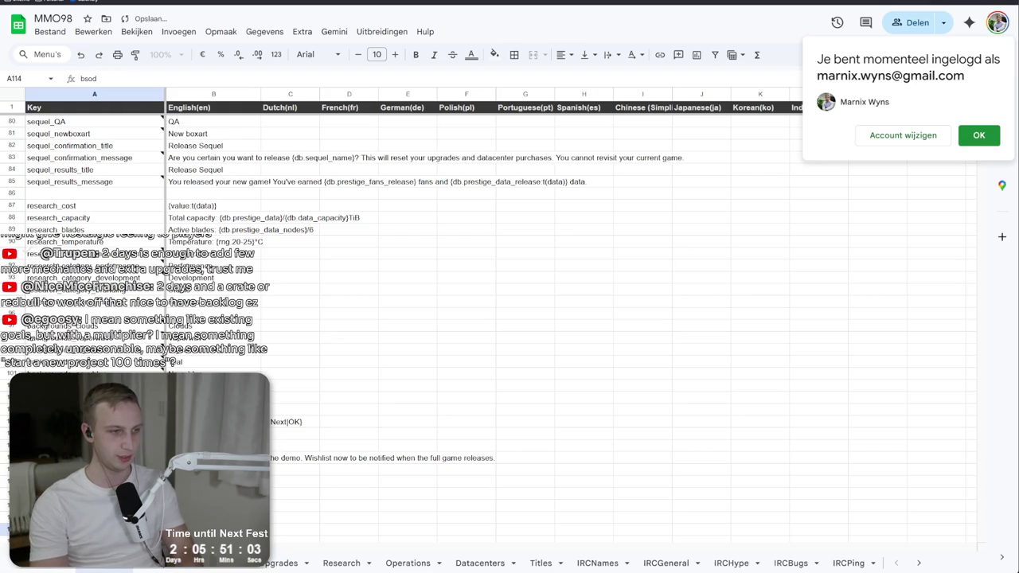
text(_wishlist)
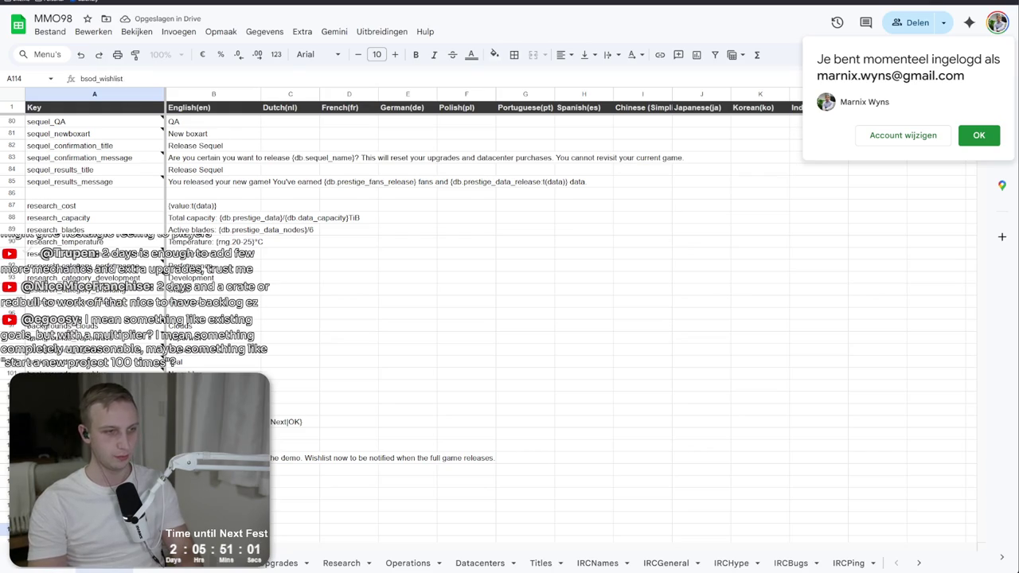
key(Return)
text(bsod_continue)
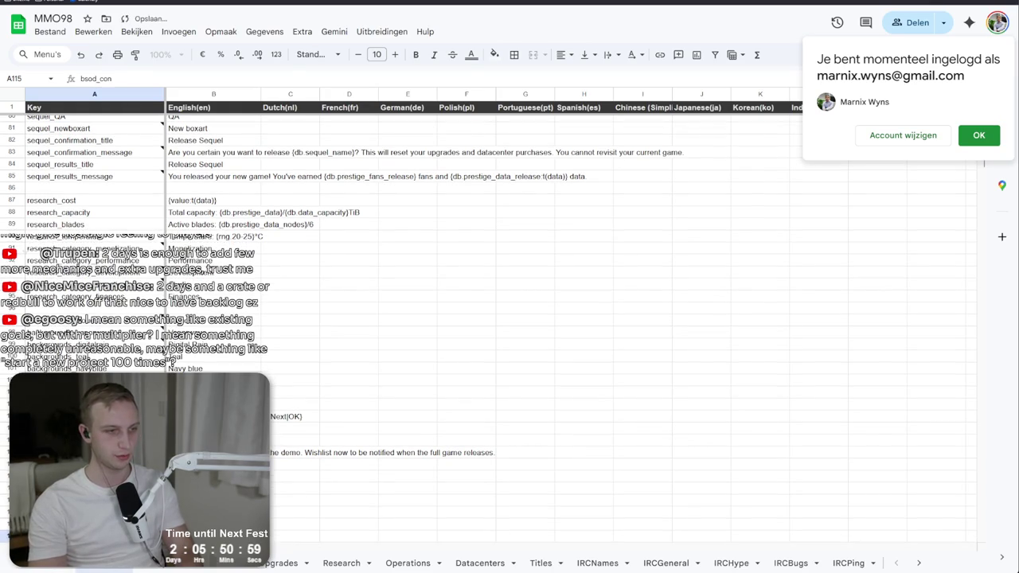
key(Return)
- Discard the A116 entry, clear bsod_continue from A115, and open Google Drive in a new tab
text(bsod_)
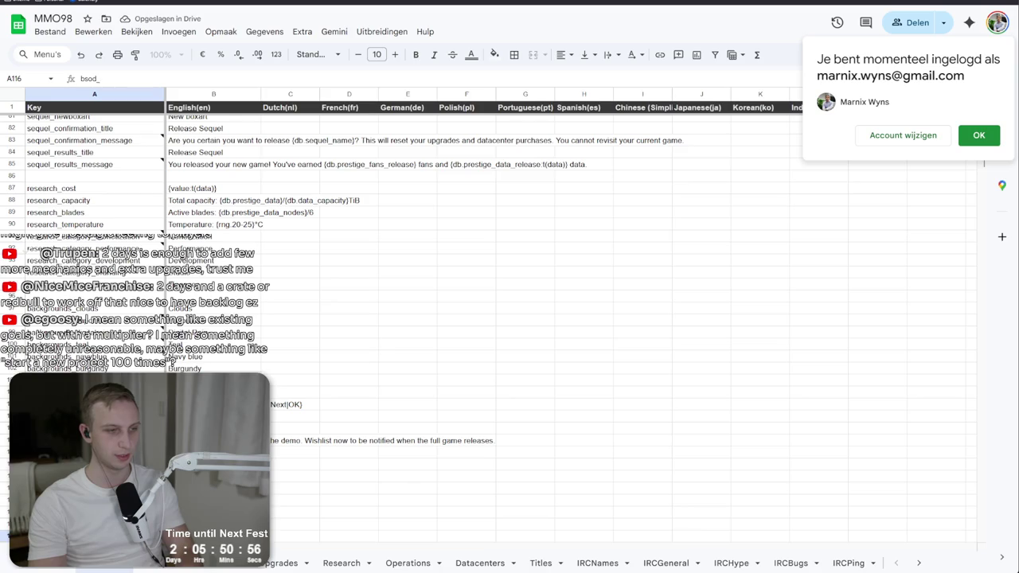
key(Escape)
key(Up)
key(Delete)
key(ctrl+z)
key(Delete)
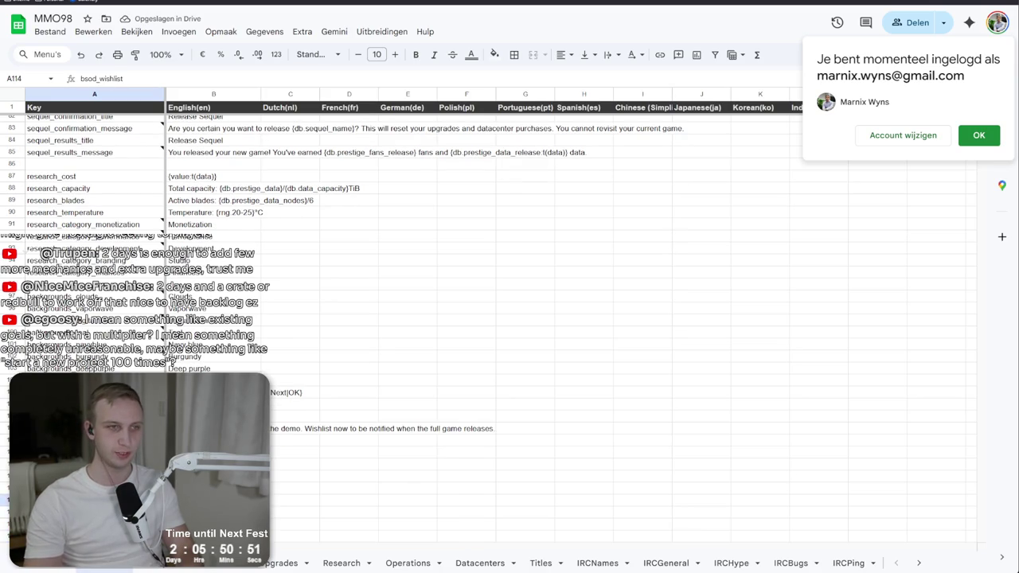
key(Up)
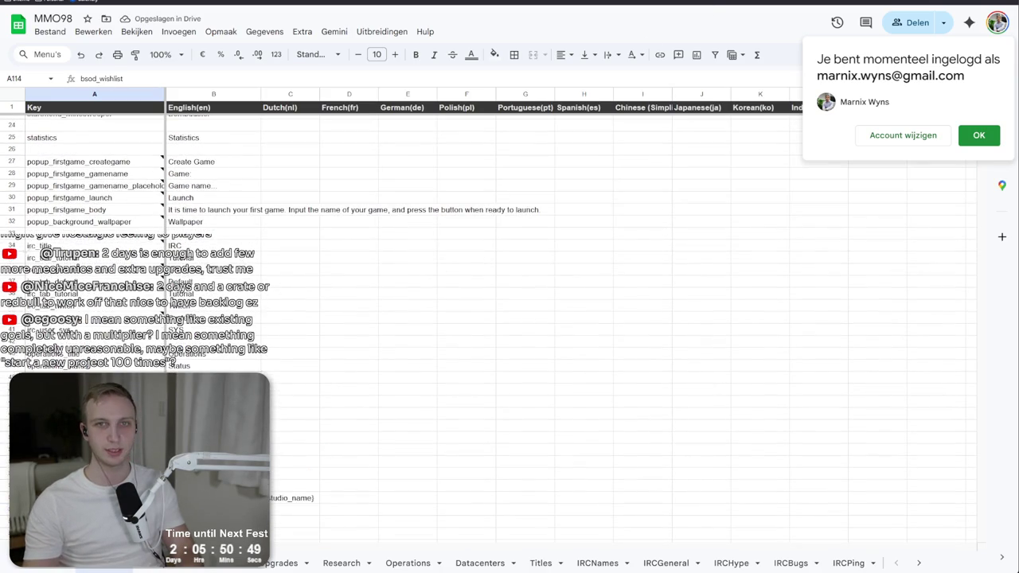
key(ctrl+t)
click(252, 4)
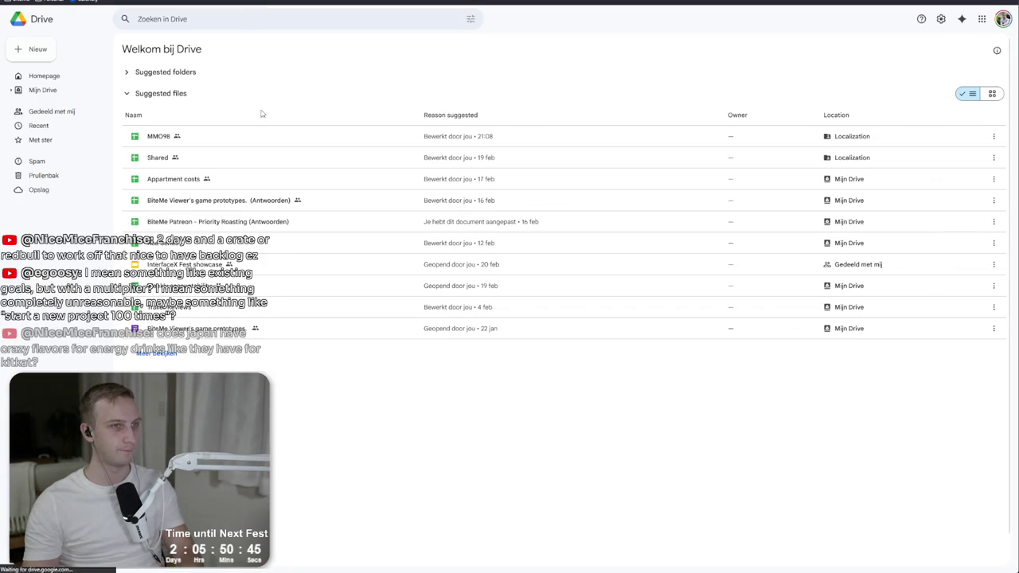
- Check the Wishlist entry in B9 of the Shared spreadsheet, then select MMO98's empty cell B113
double_click(316, 153)
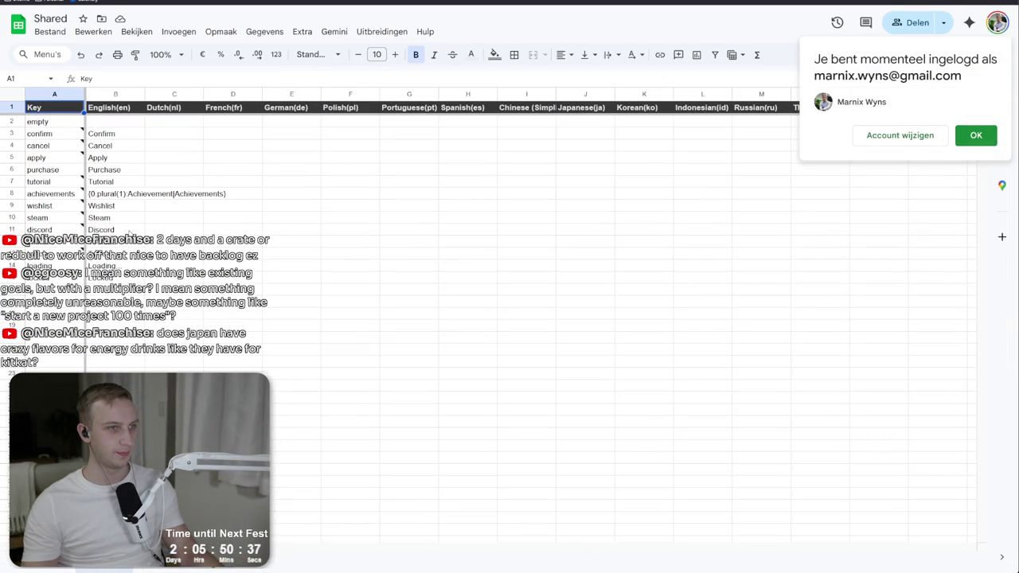
click(130, 208)
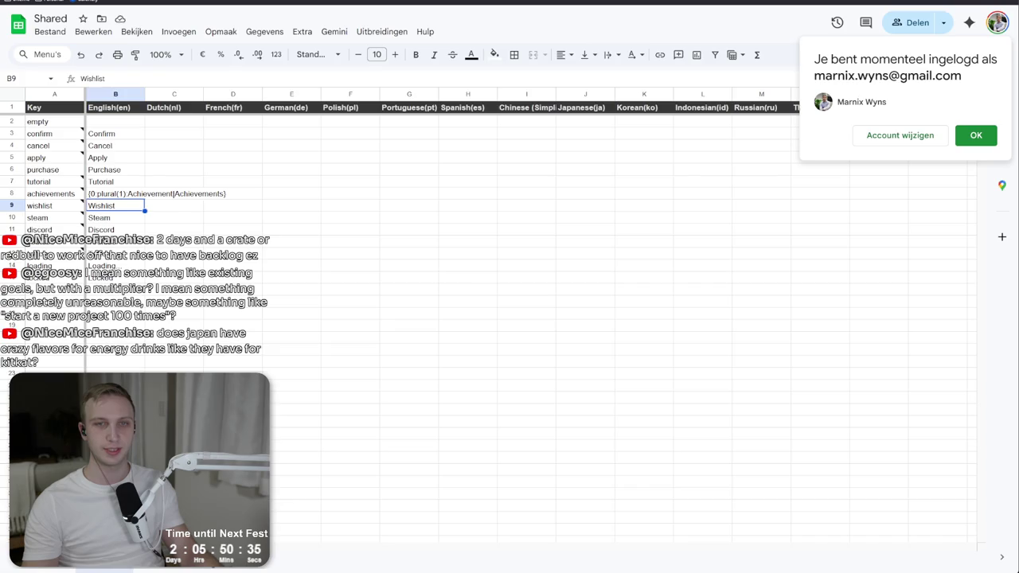
key(ctrl+w)
key(ctrl+w)
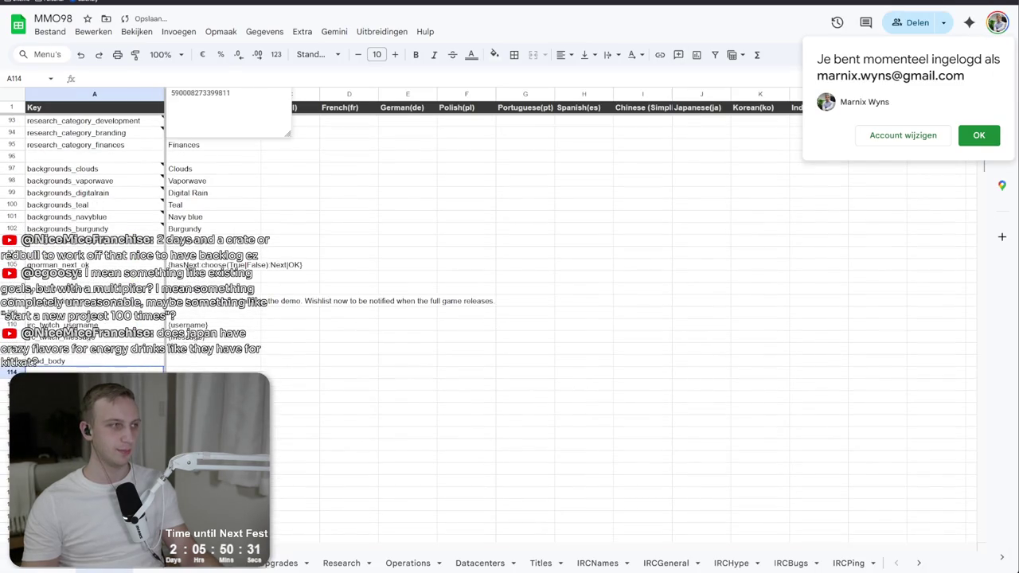
click(182, 364)
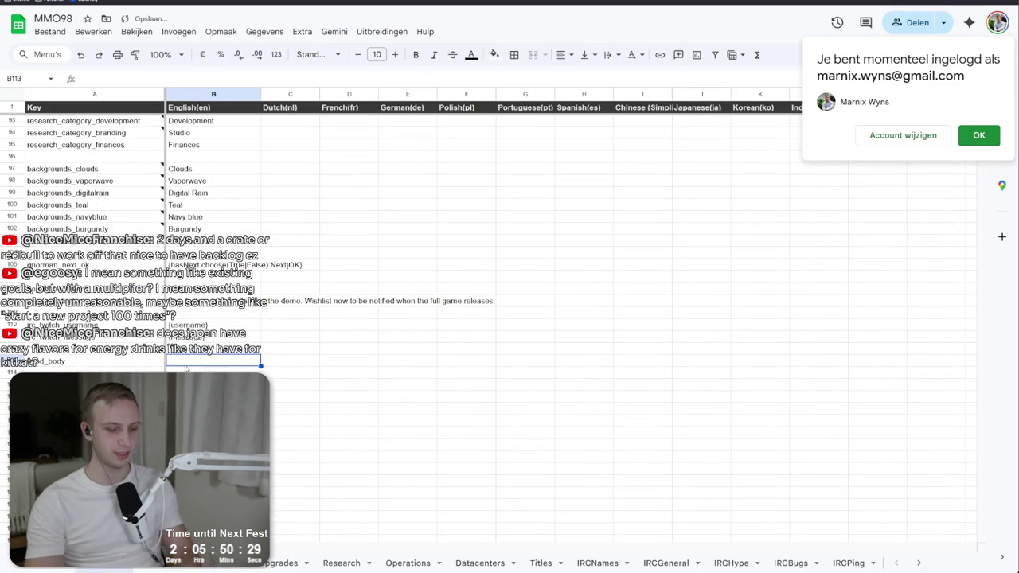
key(alt+Tab)
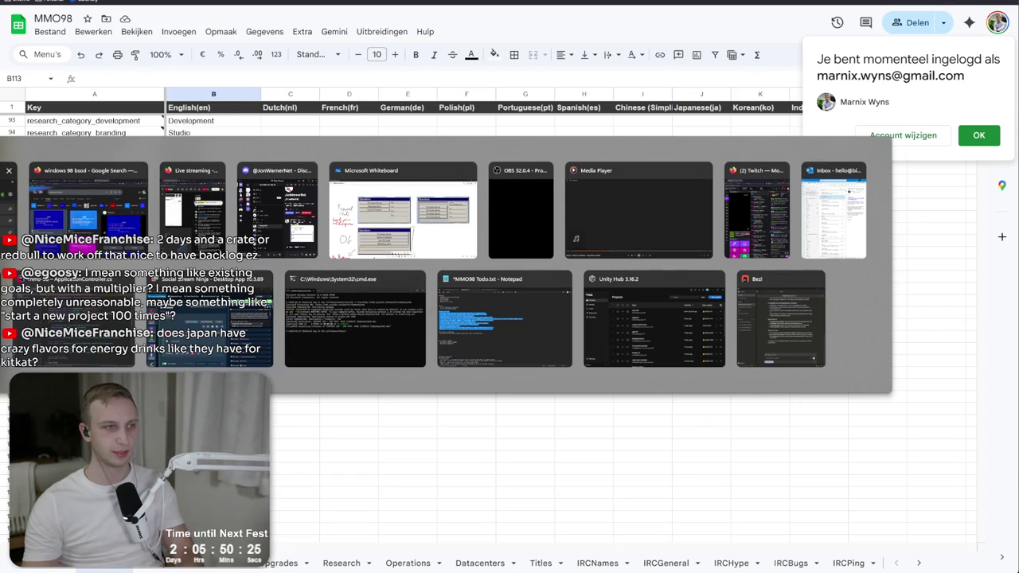
- Select the popup's BodyText and copy its text, then bring the MMO98 sheet to the front
key(alt+Tab)
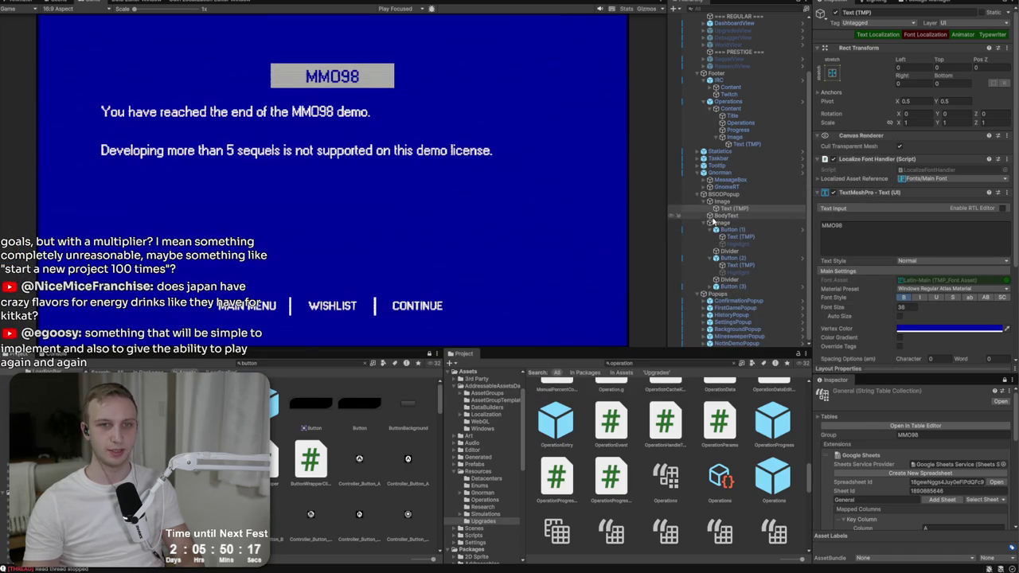
click(725, 214)
click(910, 275)
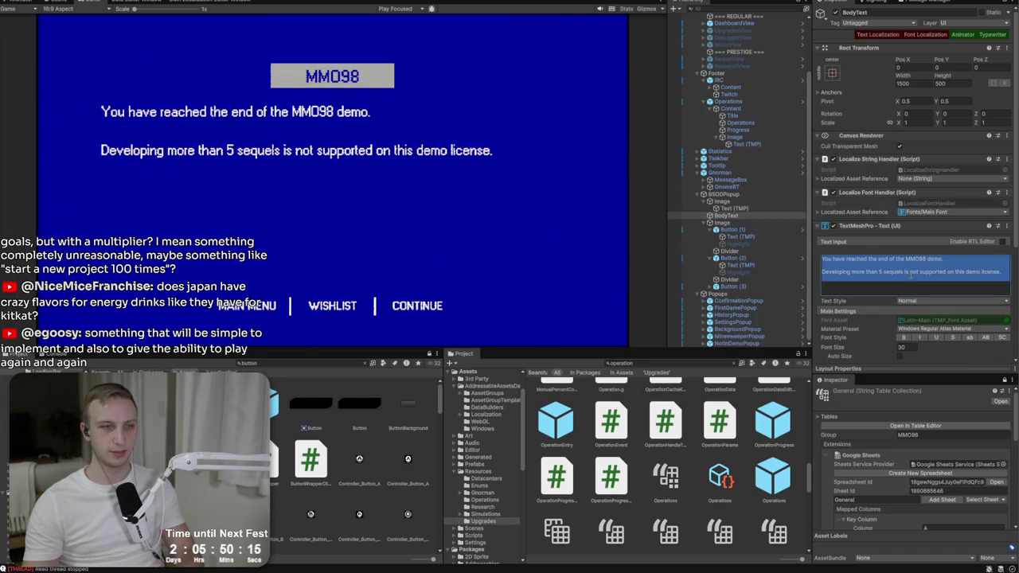
key(alt+Tab)
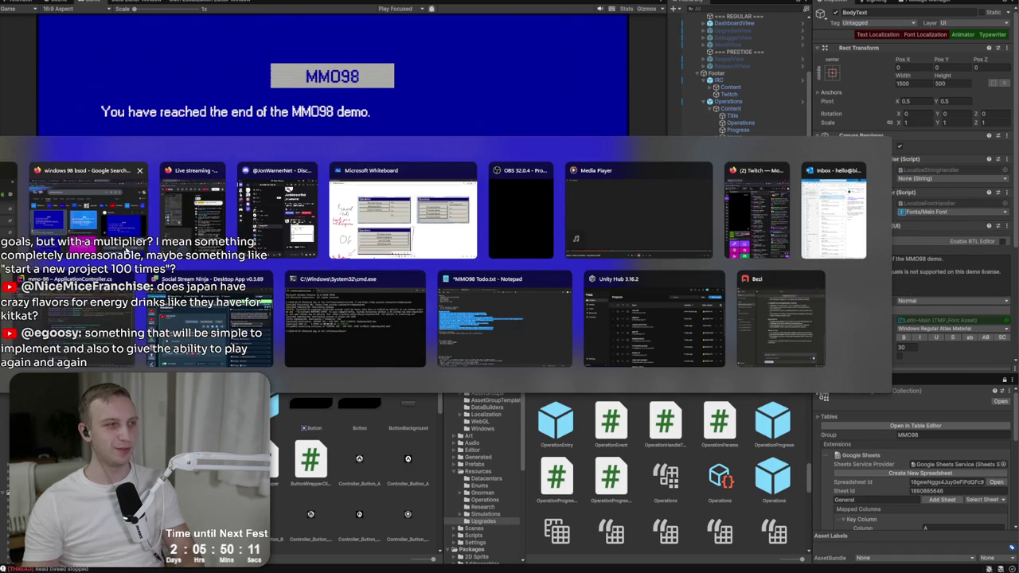
click(88, 211)
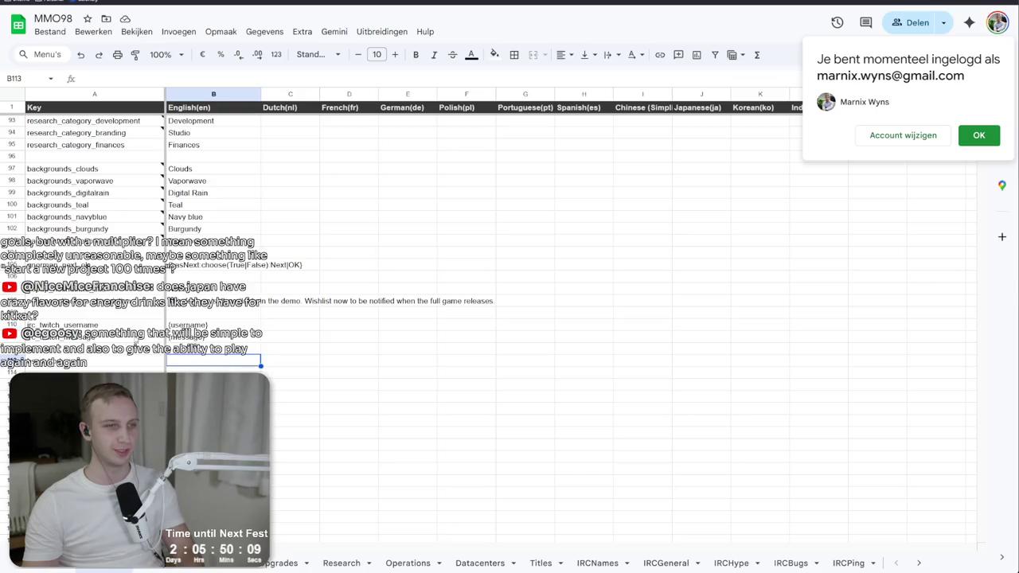
- Paste the two-line demo-end message into cell B113 and return to Unity
key(ctrl+v)
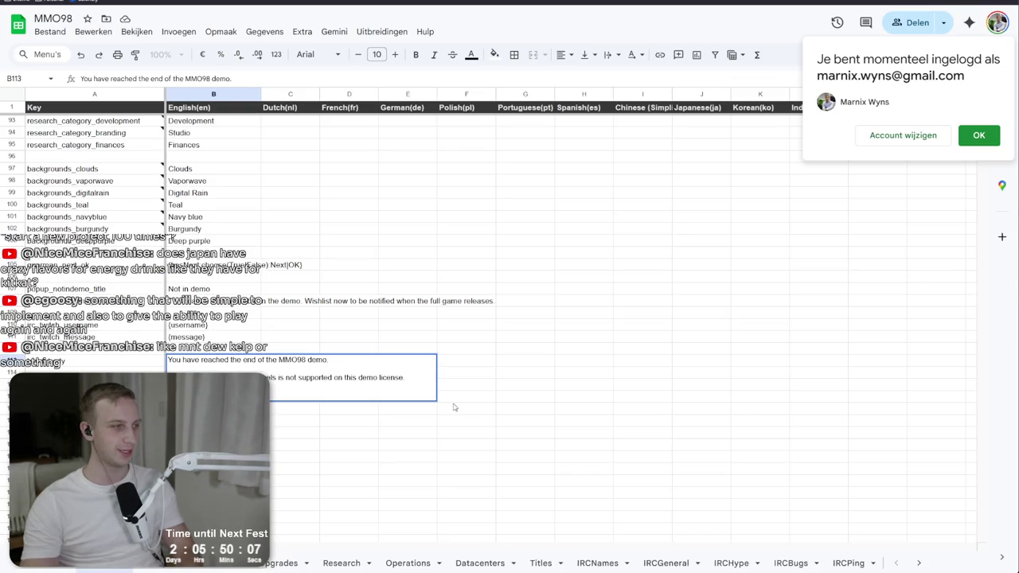
key(Return)
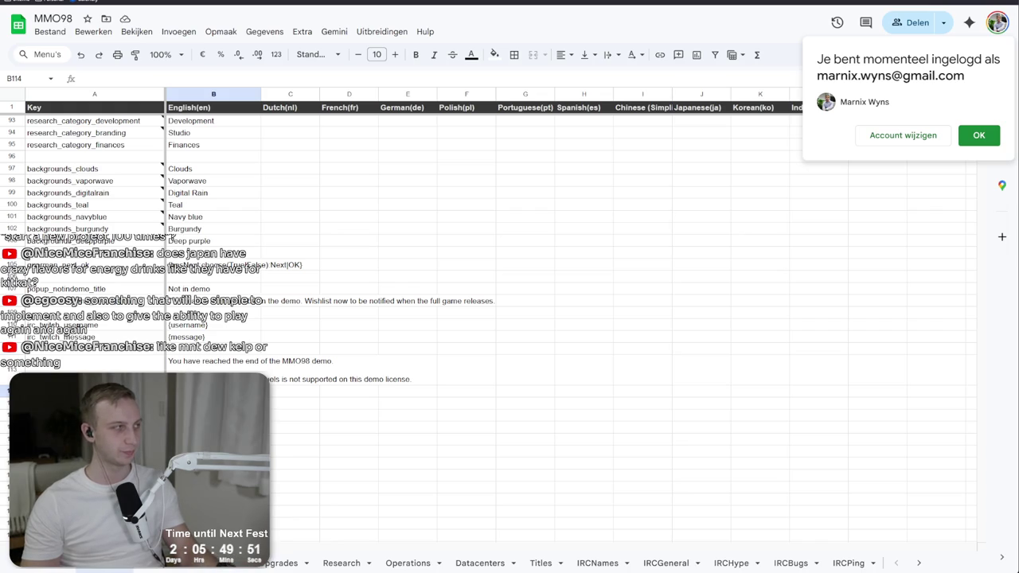
key(alt+Tab)
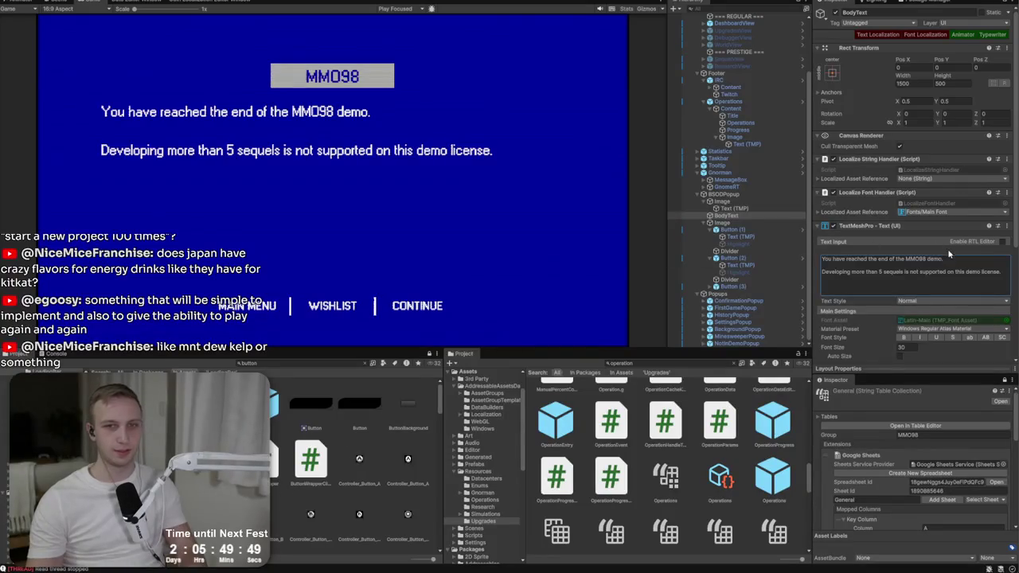
- Select the CONTINUE label text object under the popup's Button (3)
click(963, 280)
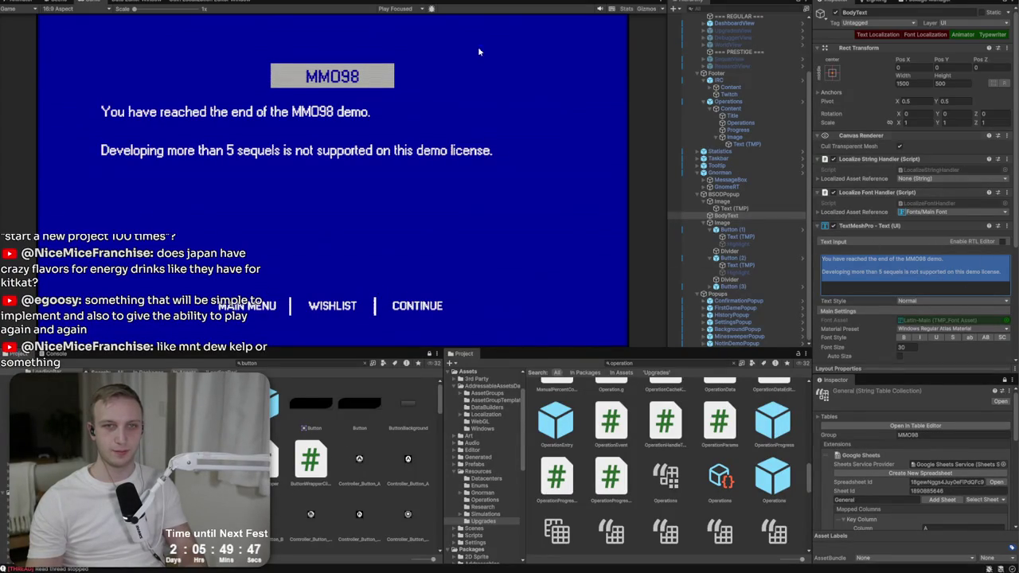
click(178, 3)
click(16, 3)
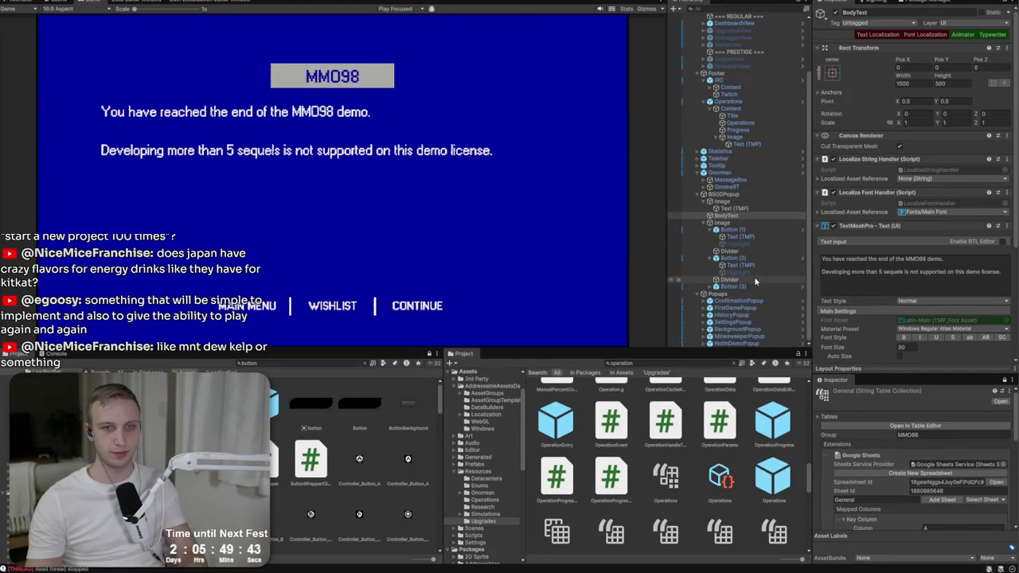
click(750, 284)
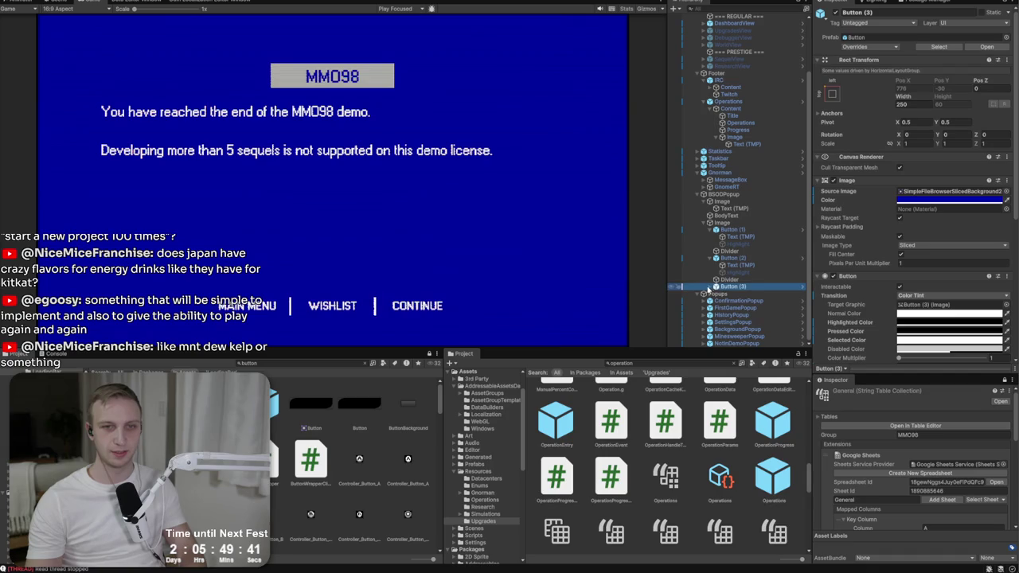
click(710, 287)
click(741, 293)
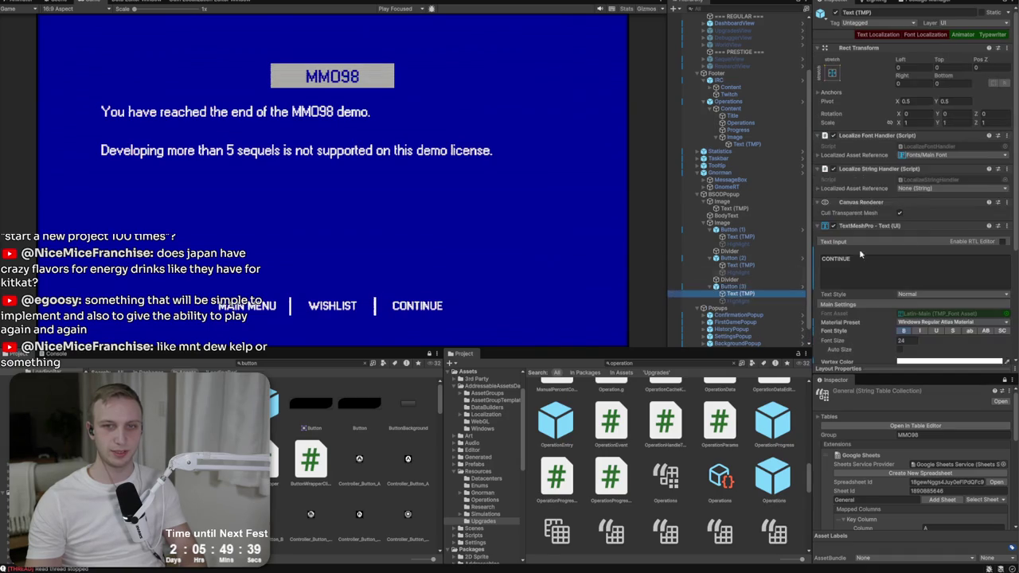
- Try linking the label to the Menu/continue string, then undo to keep CONTINUE
scroll(939, 249, down, 3)
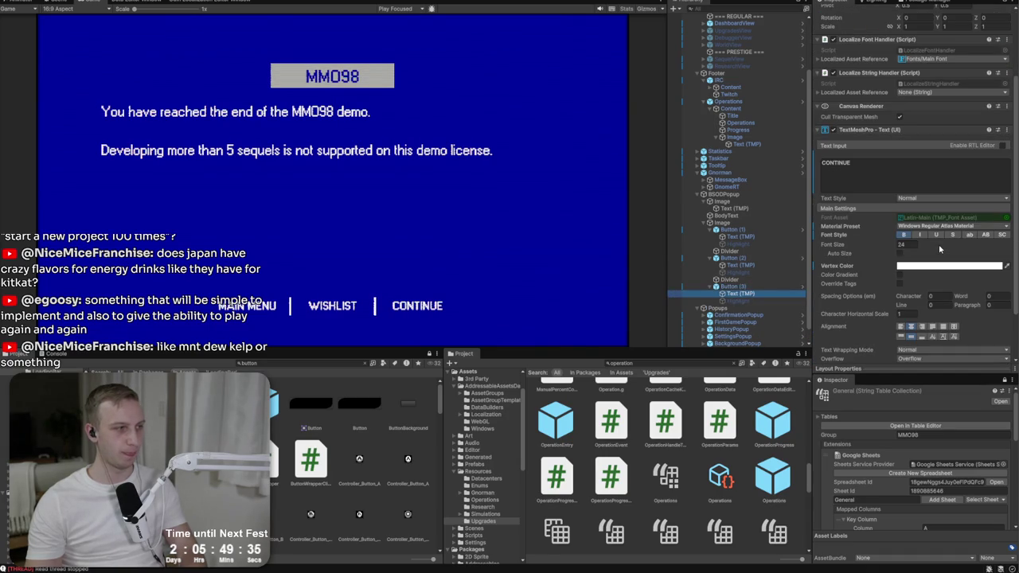
scroll(938, 245, down, 2)
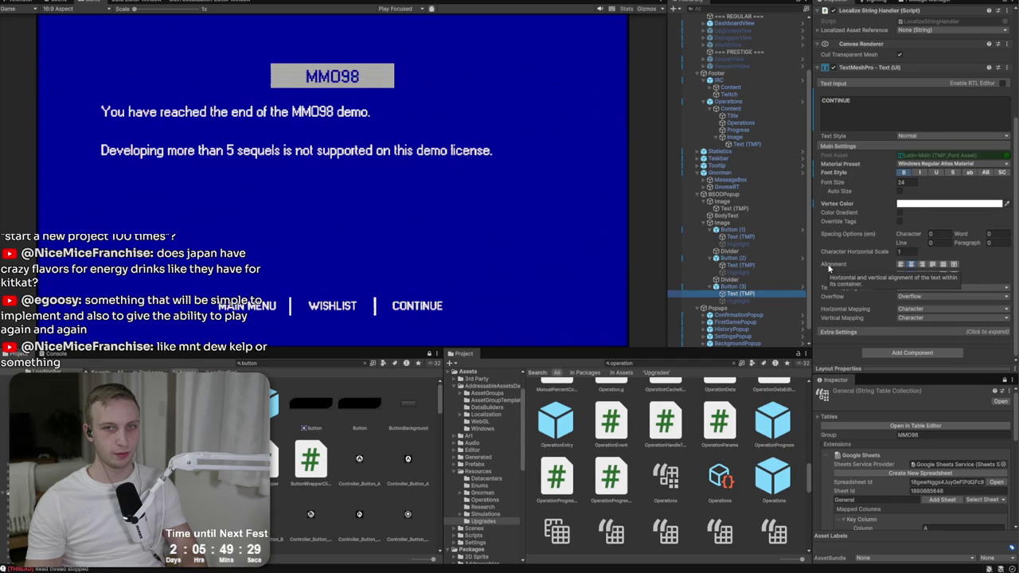
scroll(930, 252, up, 4)
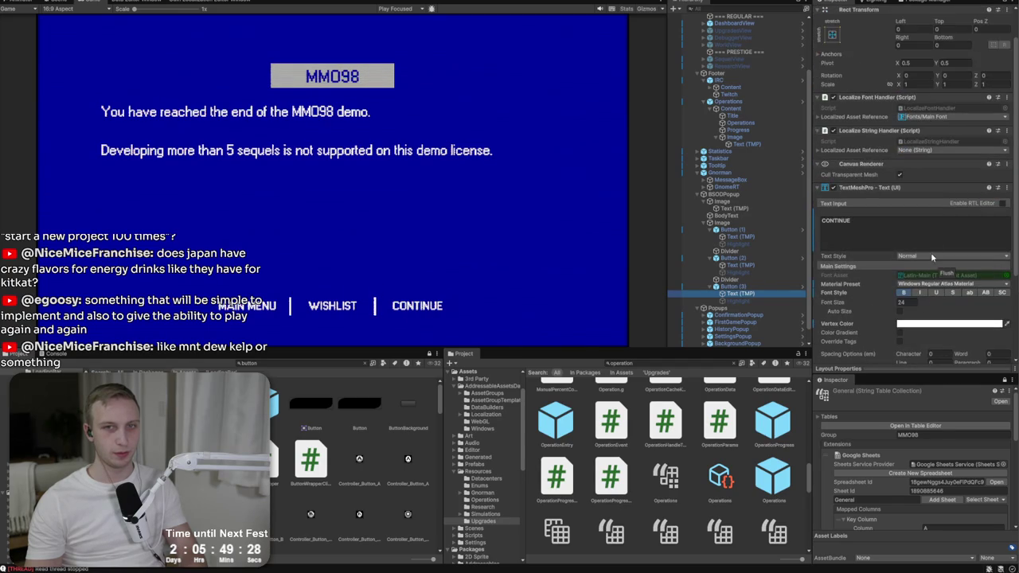
click(944, 150)
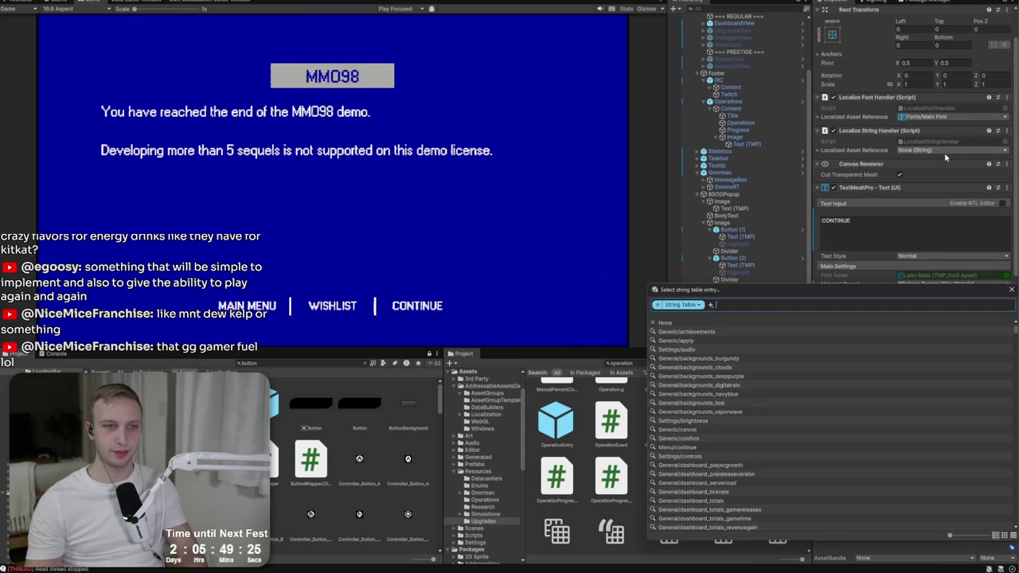
text(contin)
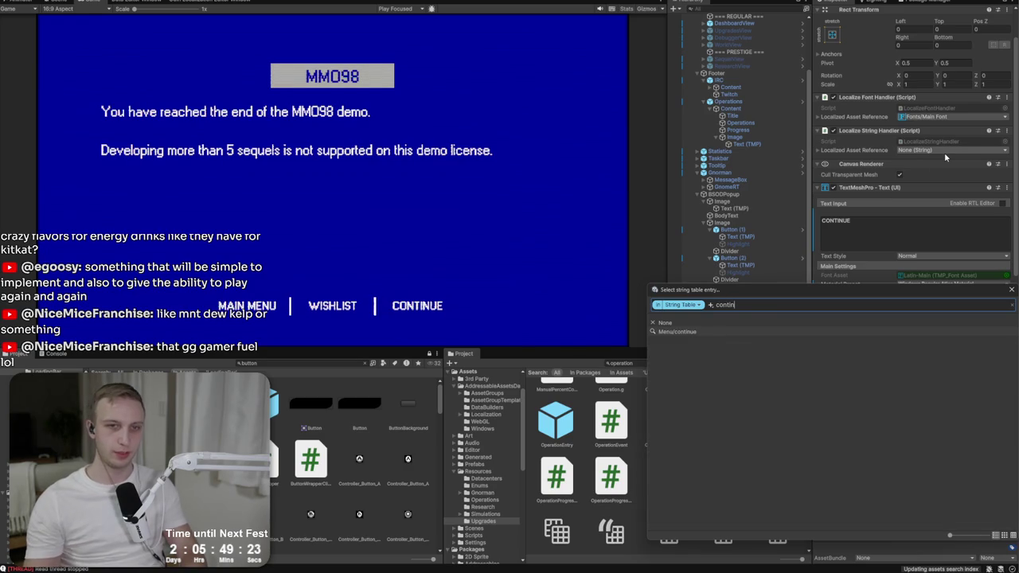
click(727, 332)
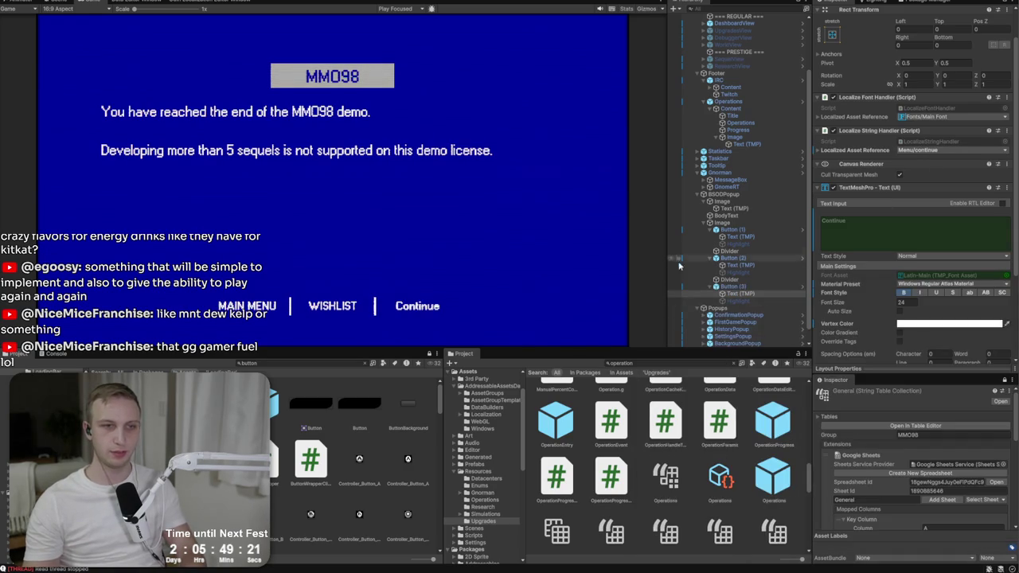
key(ctrl+z)
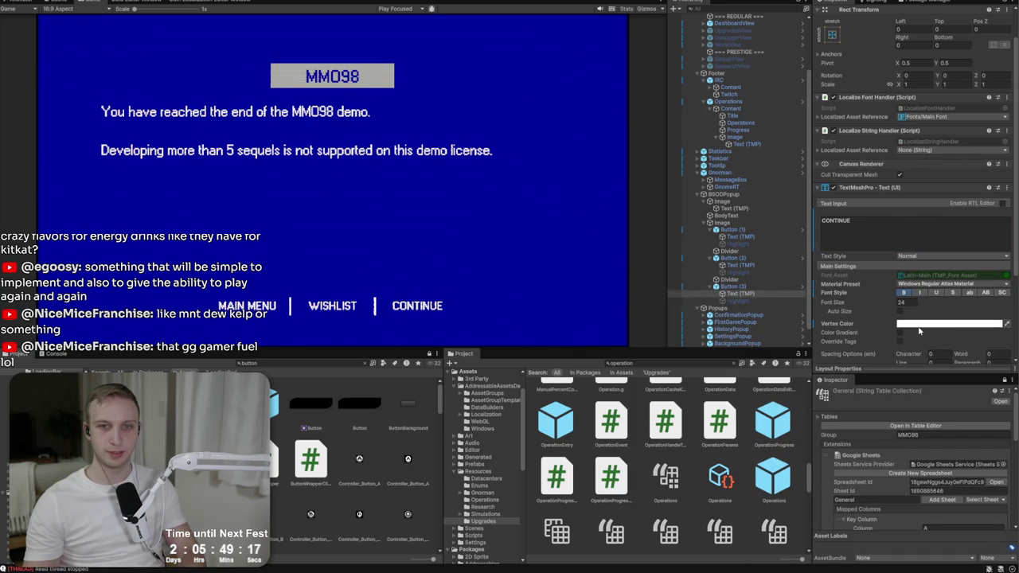
- Keep the CONTINUE label on the Normal text style, then switch to the localization spreadsheet
scroll(920, 329, down, 3)
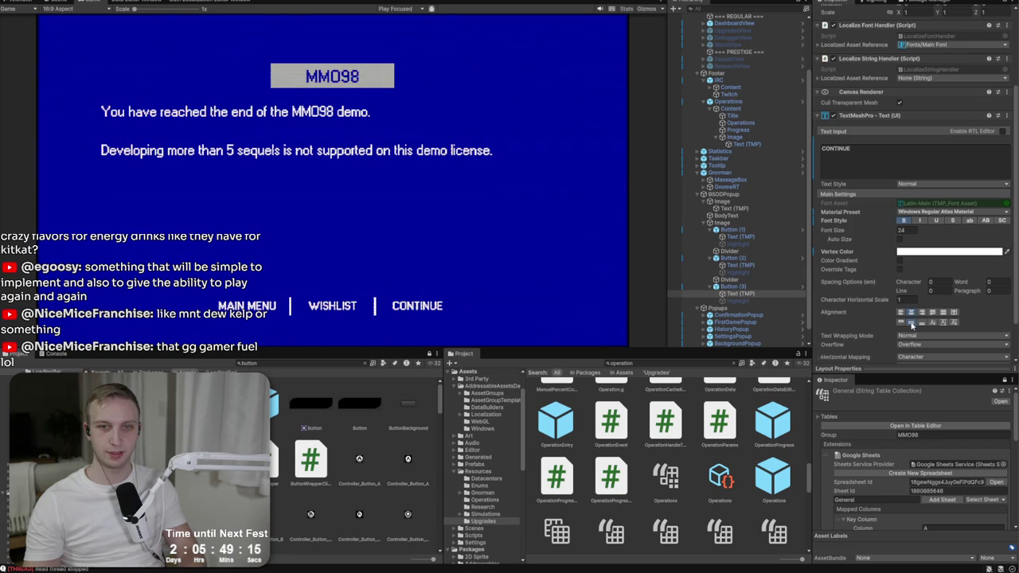
scroll(912, 325, down, 1)
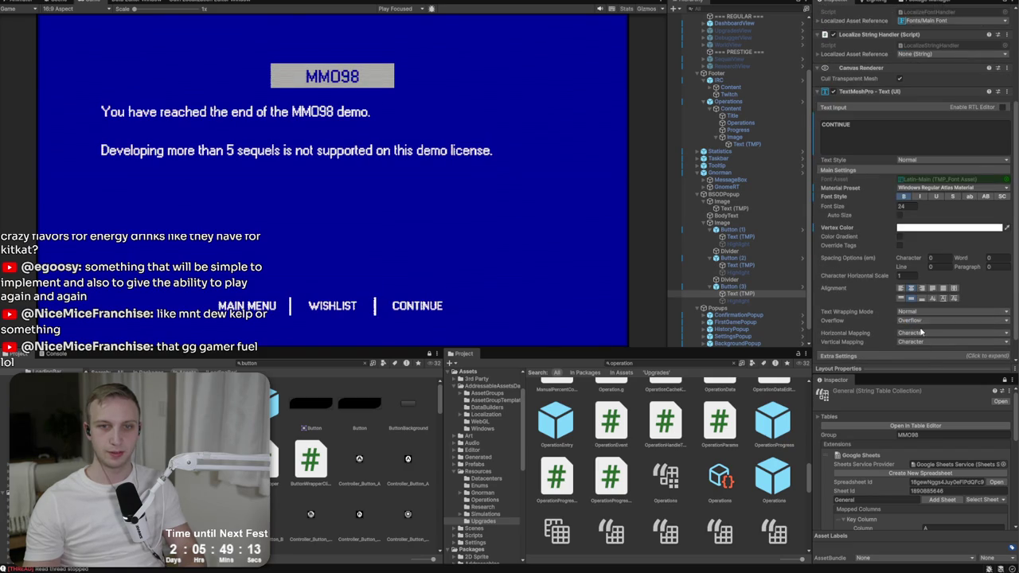
scroll(924, 326, down, 1)
scroll(921, 301, up, 3)
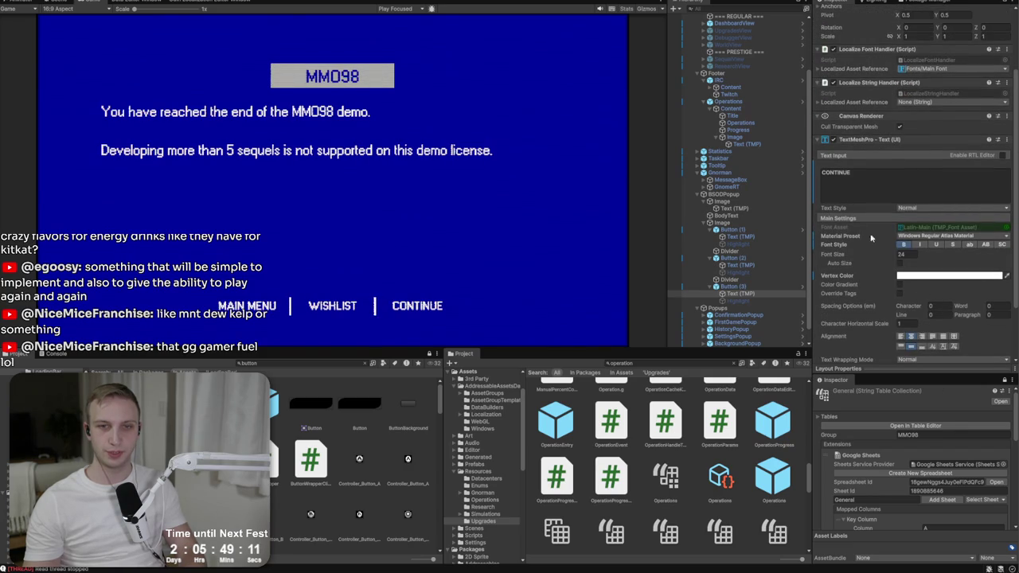
scroll(902, 243, up, 1)
click(908, 233)
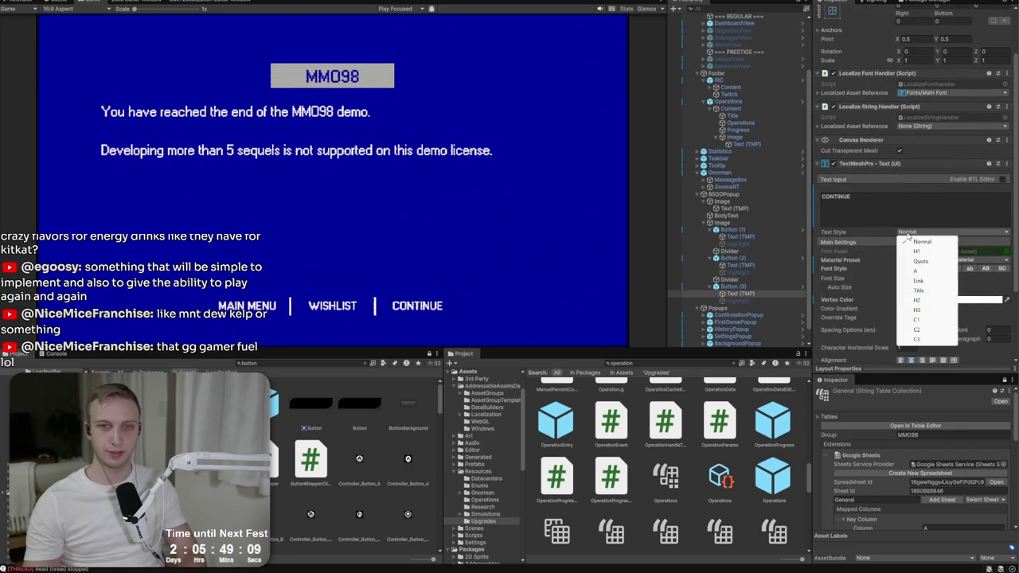
click(904, 237)
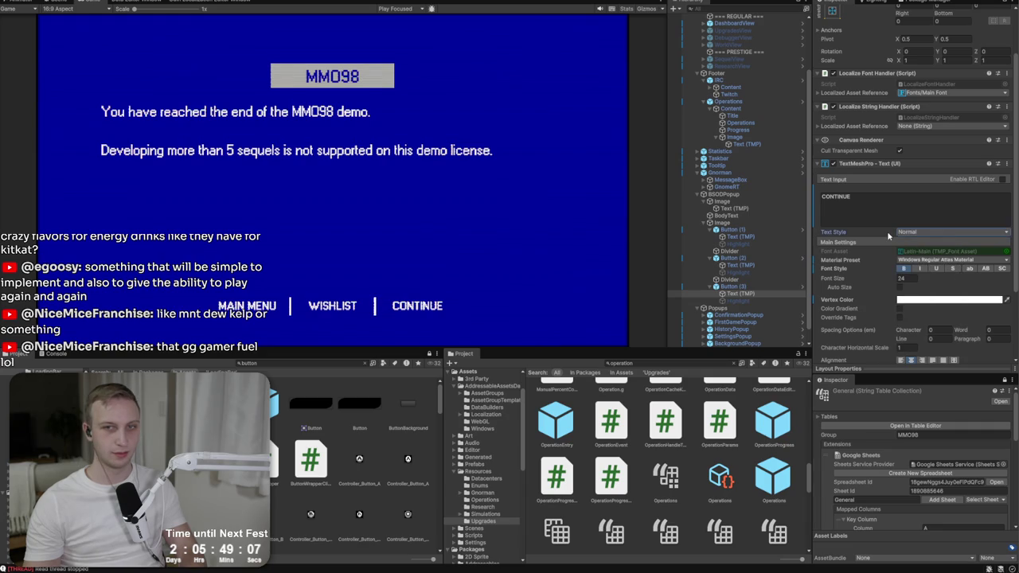
scroll(861, 295, down, 1)
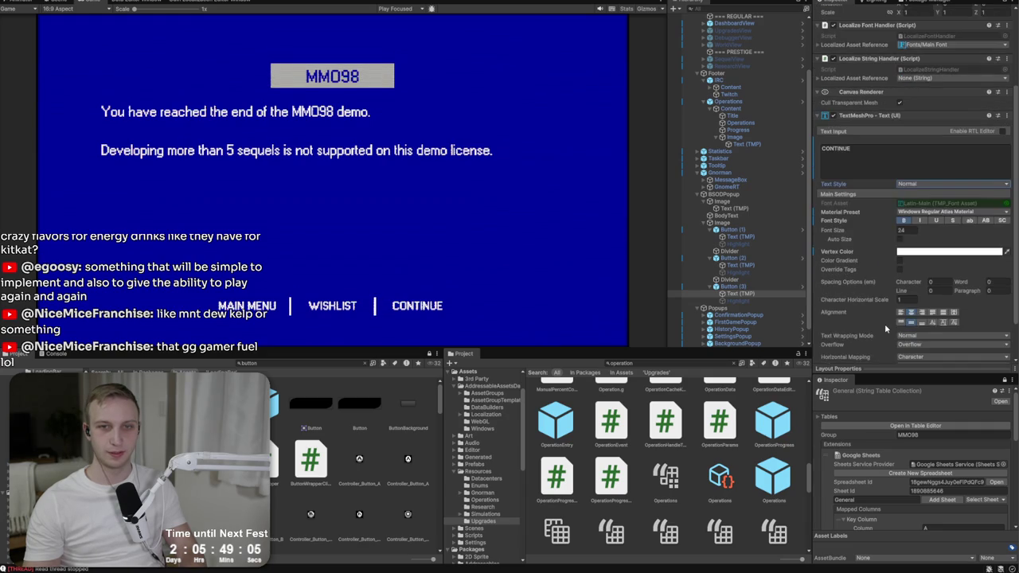
key(alt+Tab)
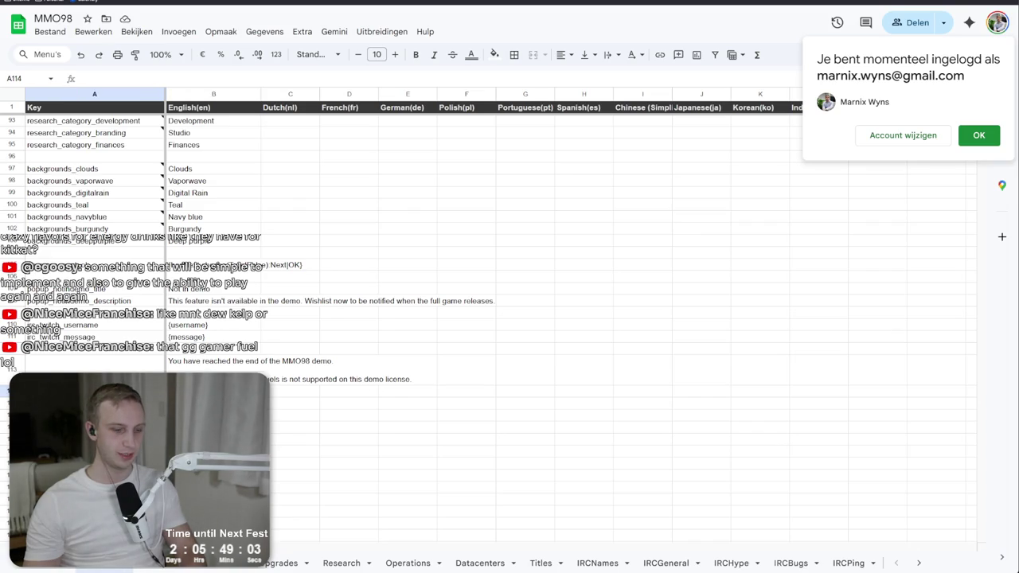
- Return to the Unity Editor's blue demo-end popup view
key(alt+Tab)
scroll(882, 159, down, 2)
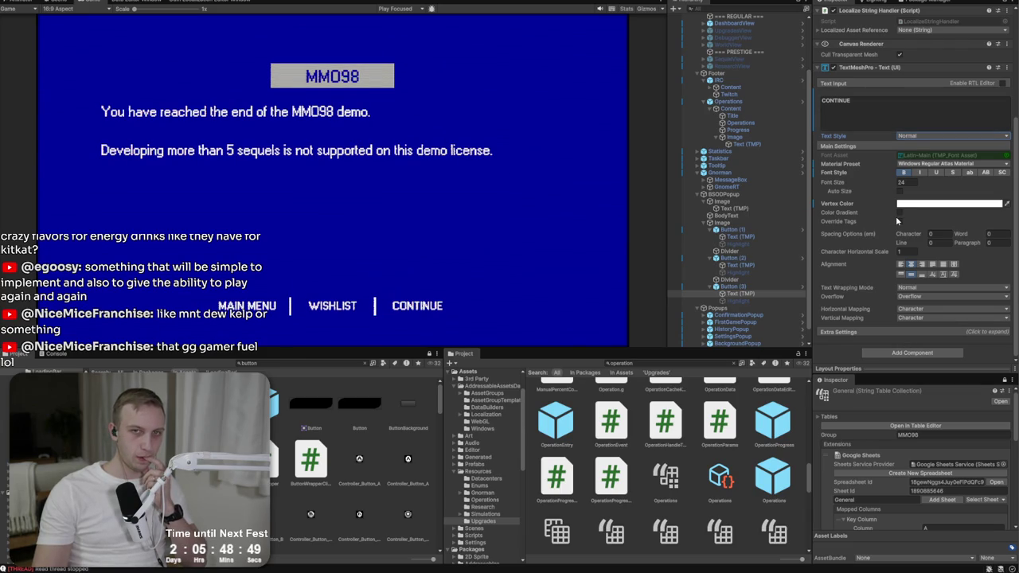
scroll(896, 221, up, 3)
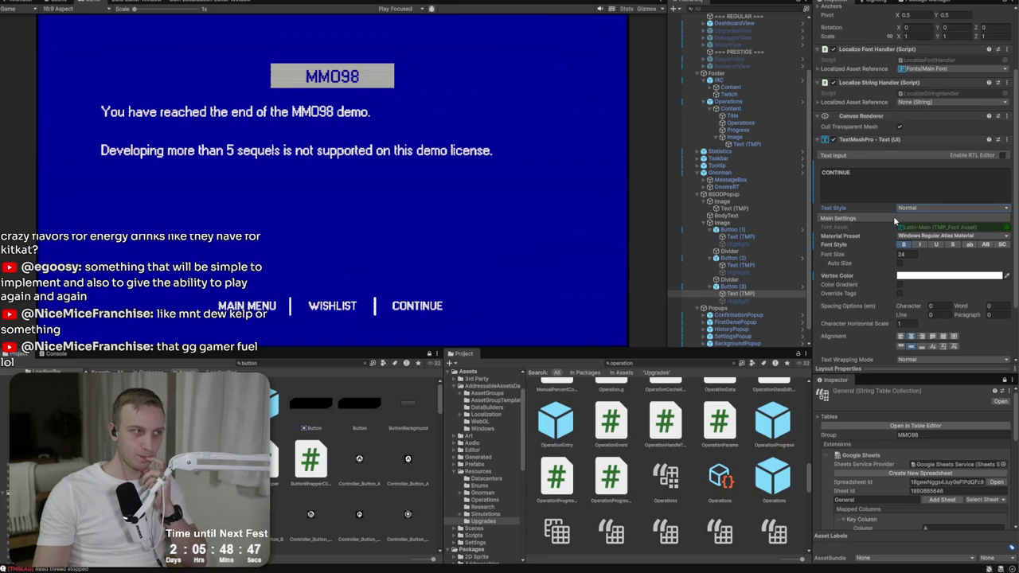
scroll(893, 216, down, 3)
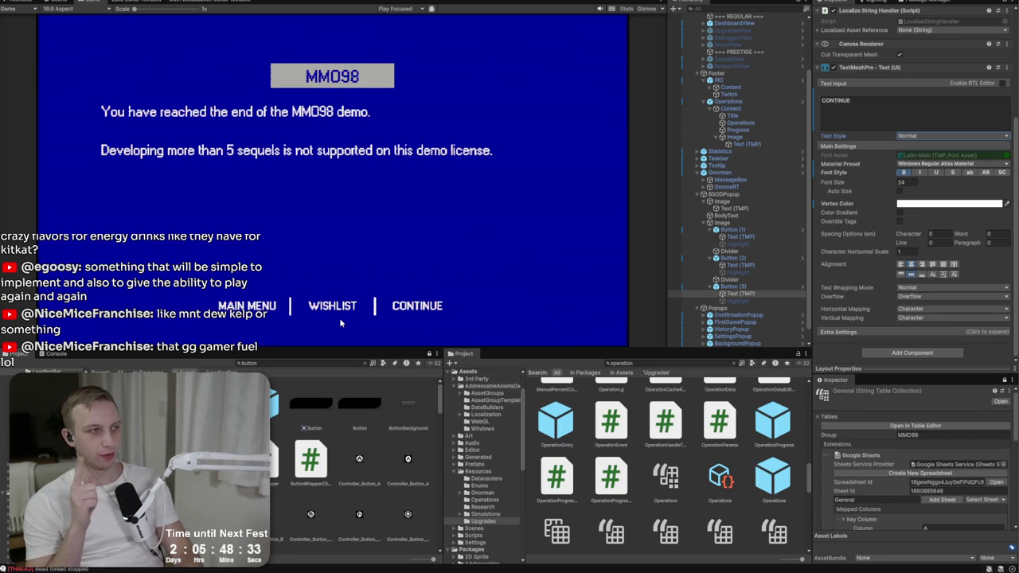
key(alt+Tab)
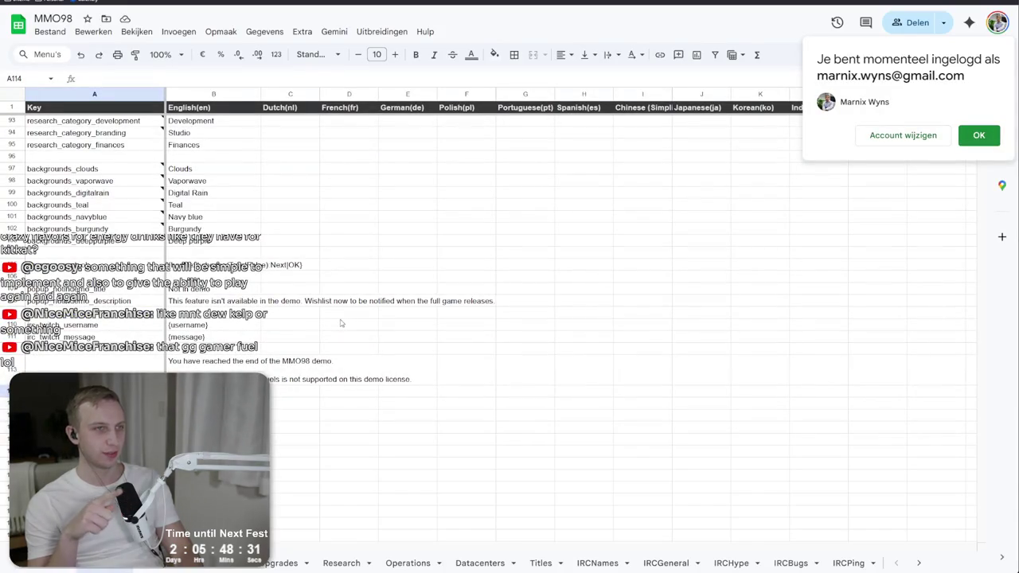
- Go to the Shared spreadsheet and look over the steam and twitch rows
key(ctrl+Tab)
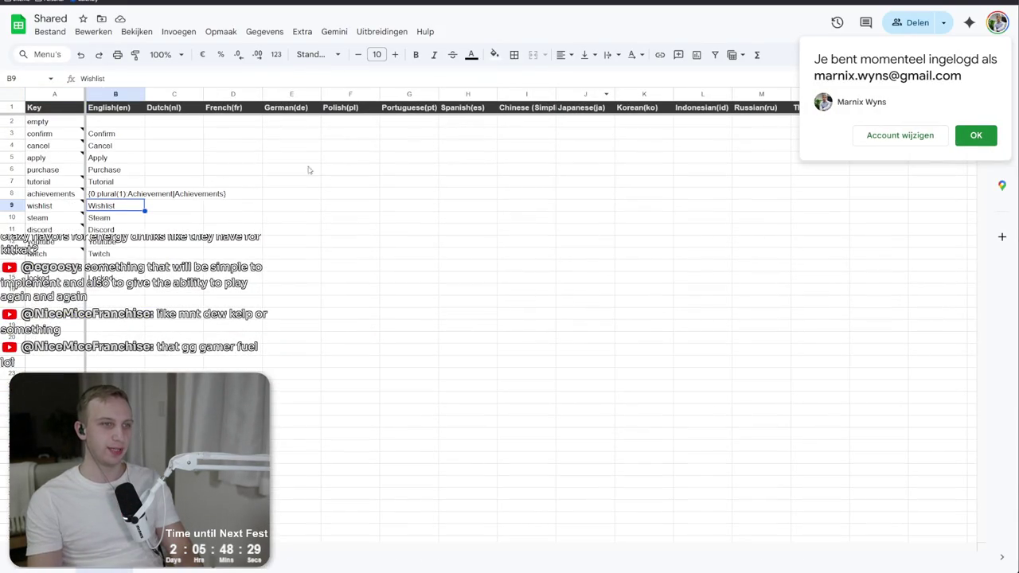
click(61, 217)
right_click(36, 253)
key(Escape)
click(232, 325)
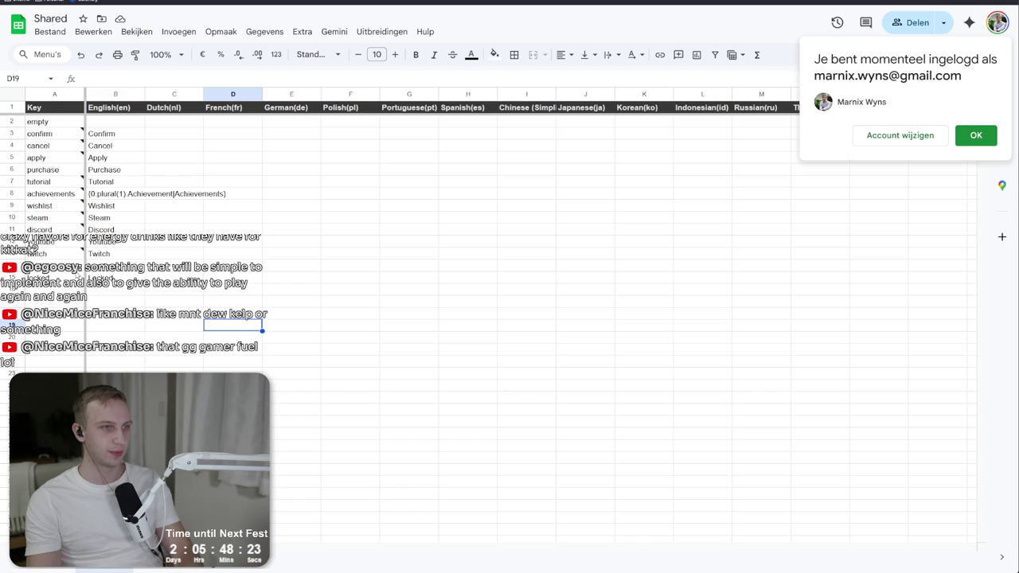
click(54, 289)
- Insert an empty row above the steam row (row 10), then return to Unity
mouse_move(79, 263)
click(63, 217)
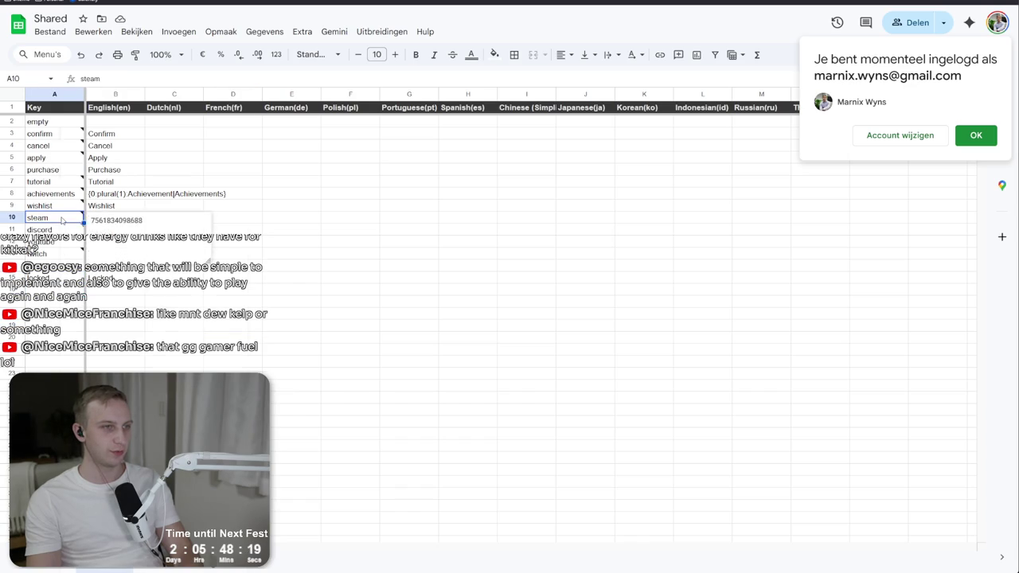
right_click(62, 217)
click(124, 196)
click(232, 193)
click(115, 217)
key(alt+Tab)
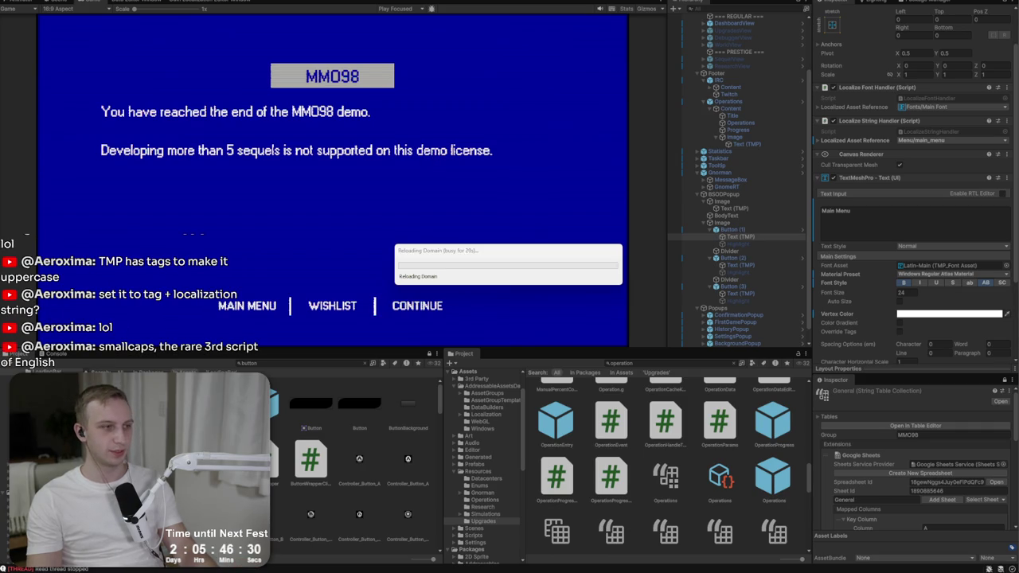
key(alt+Tab)
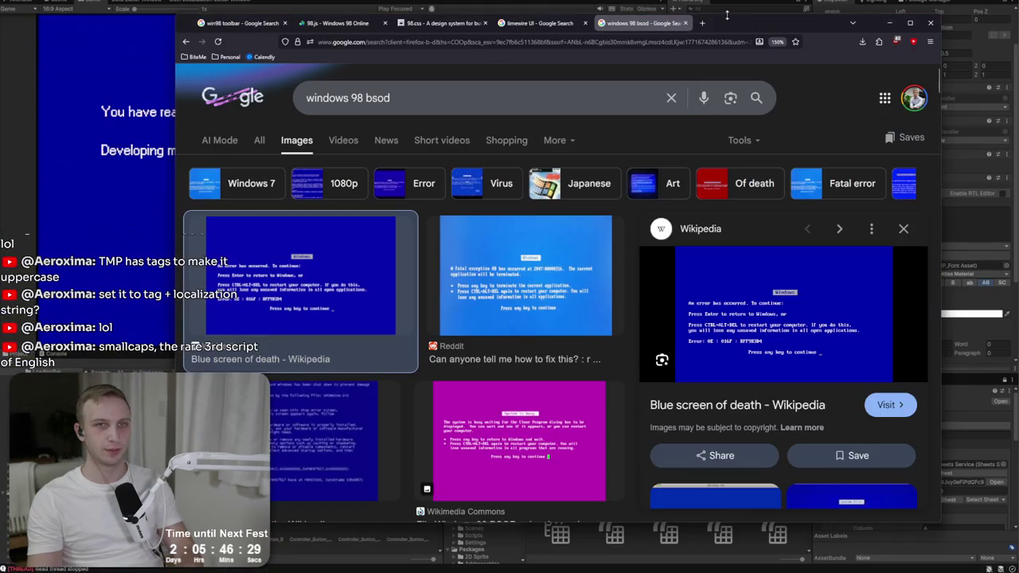
- Search 'smallcaps', read the Wikipedia Small caps article, then minimize Firefox
click(701, 22)
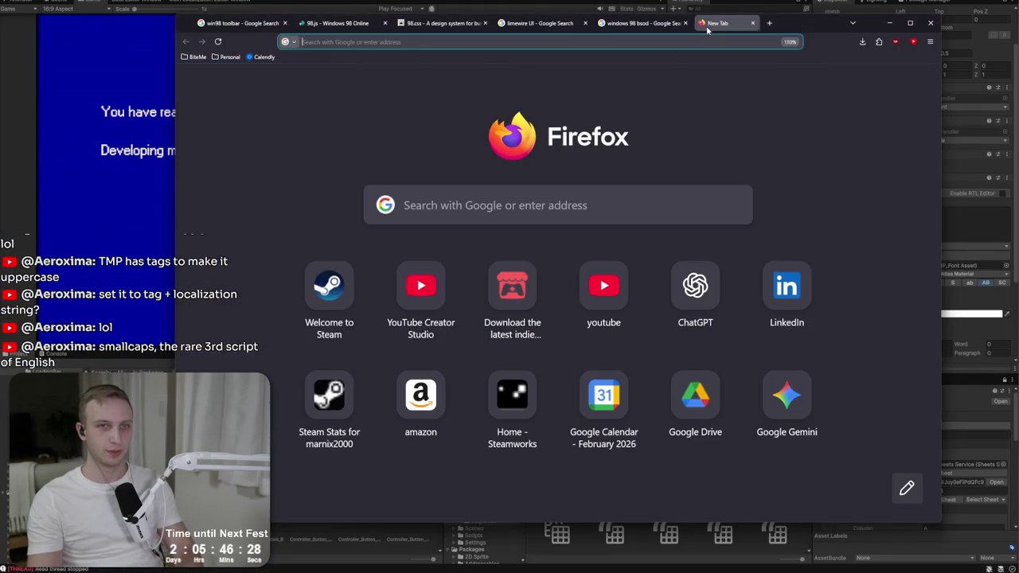
text(smallcaps)
key(Return)
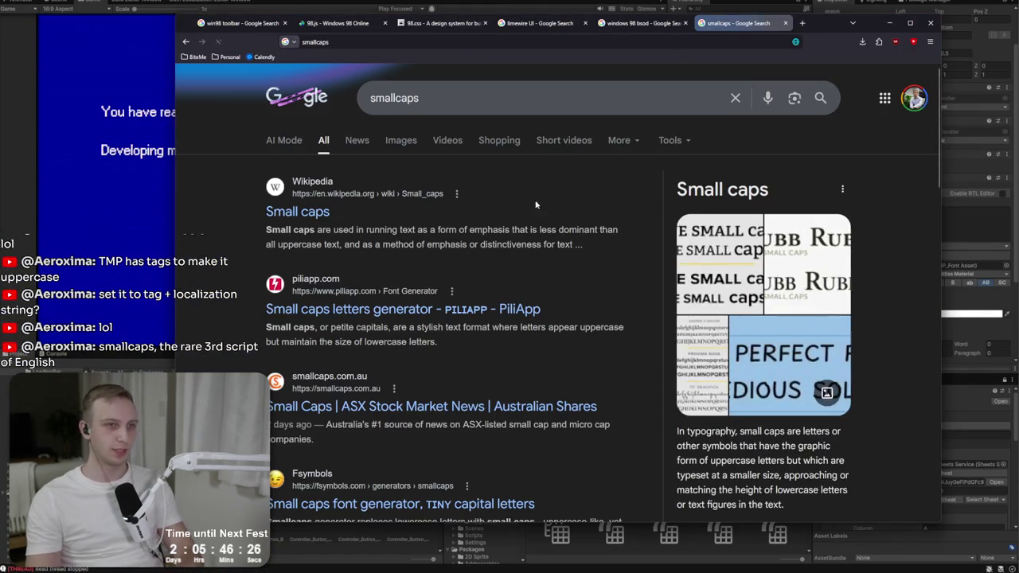
click(297, 213)
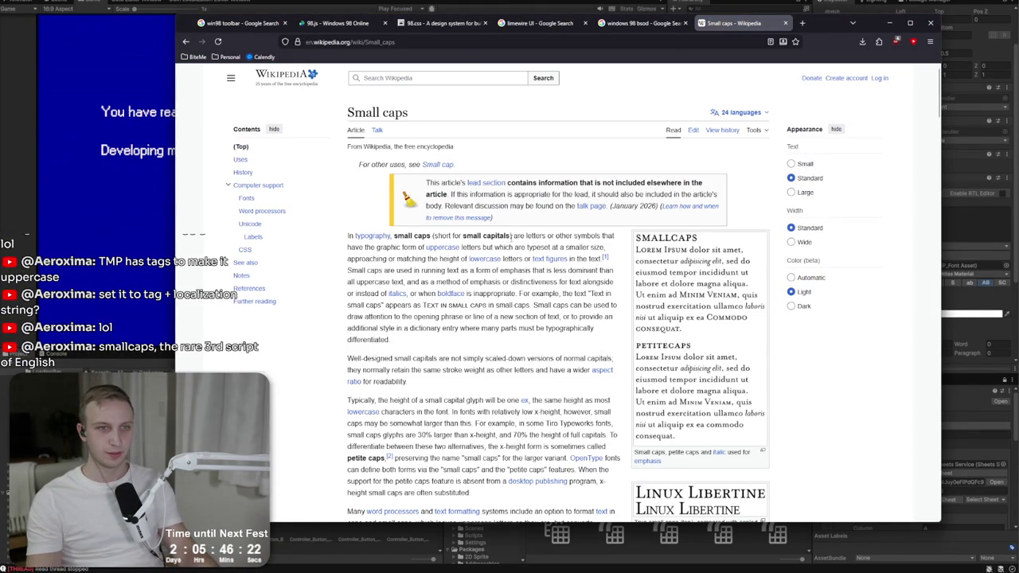
drag(347, 260, 349, 271)
click(349, 271)
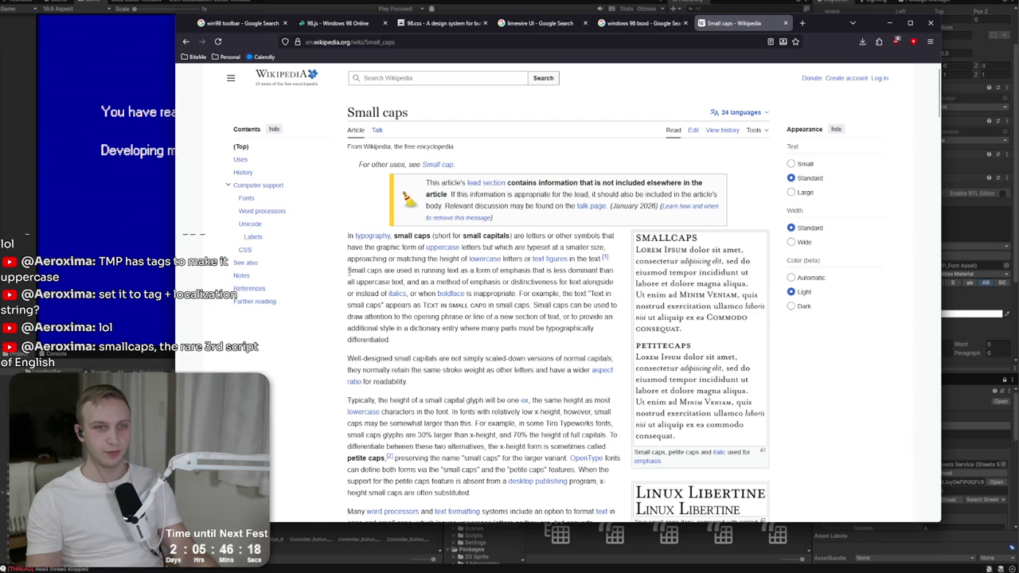
scroll(349, 272, down, 1)
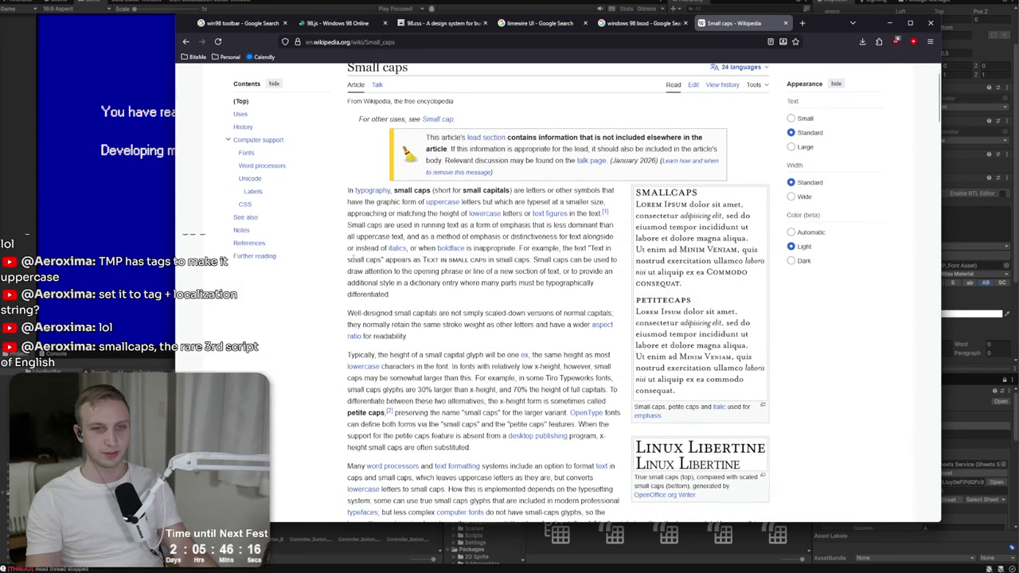
scroll(351, 260, down, 3)
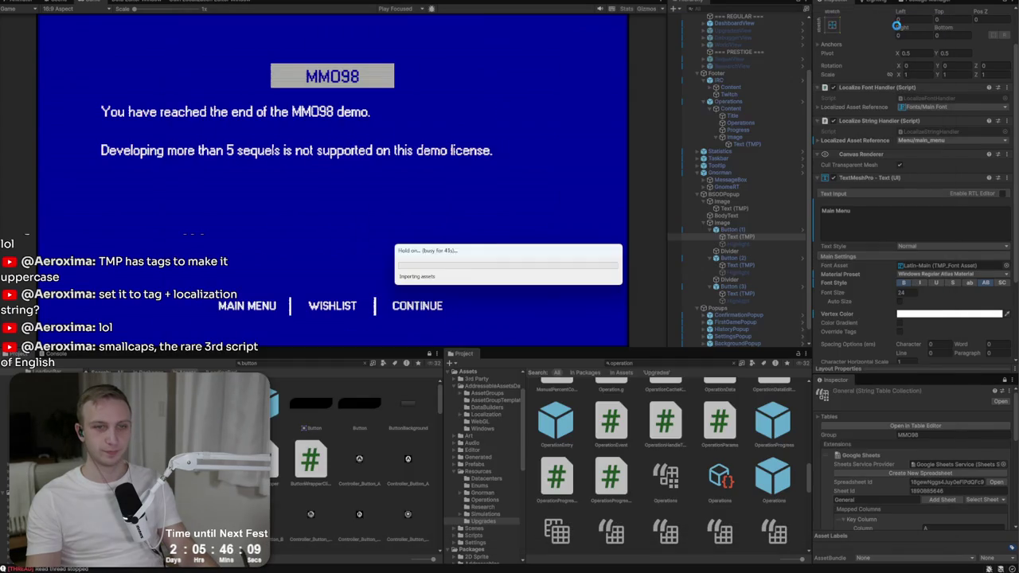
click(889, 23)
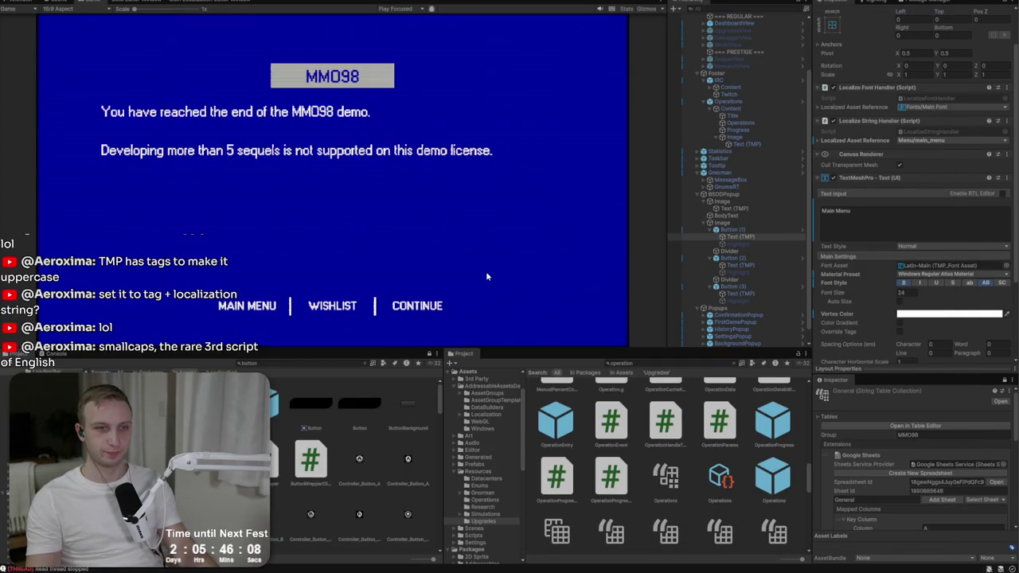
- Play the game, start a new game and pick a studio to reach the demo-end screen
key(ctrl+p)
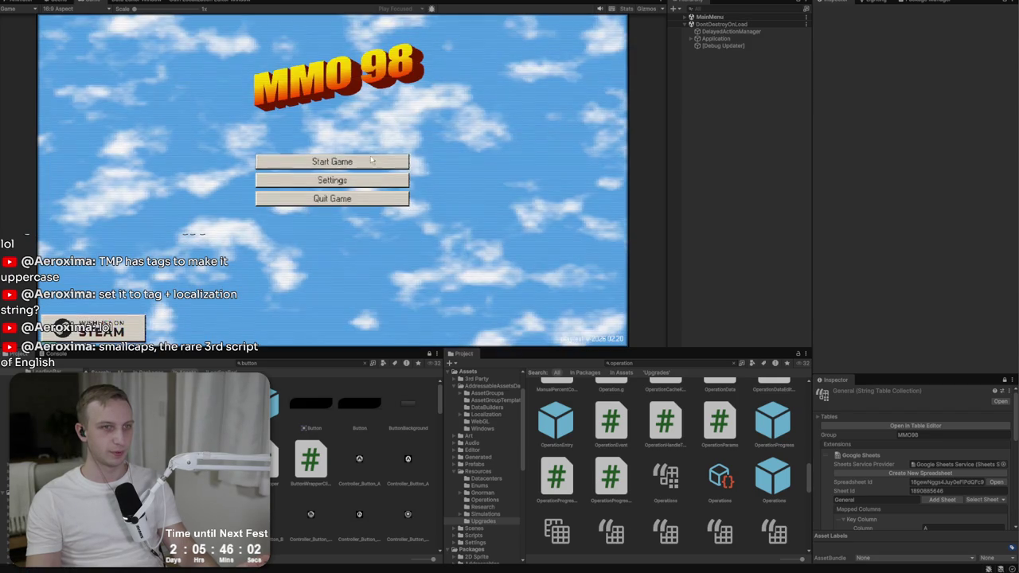
click(371, 161)
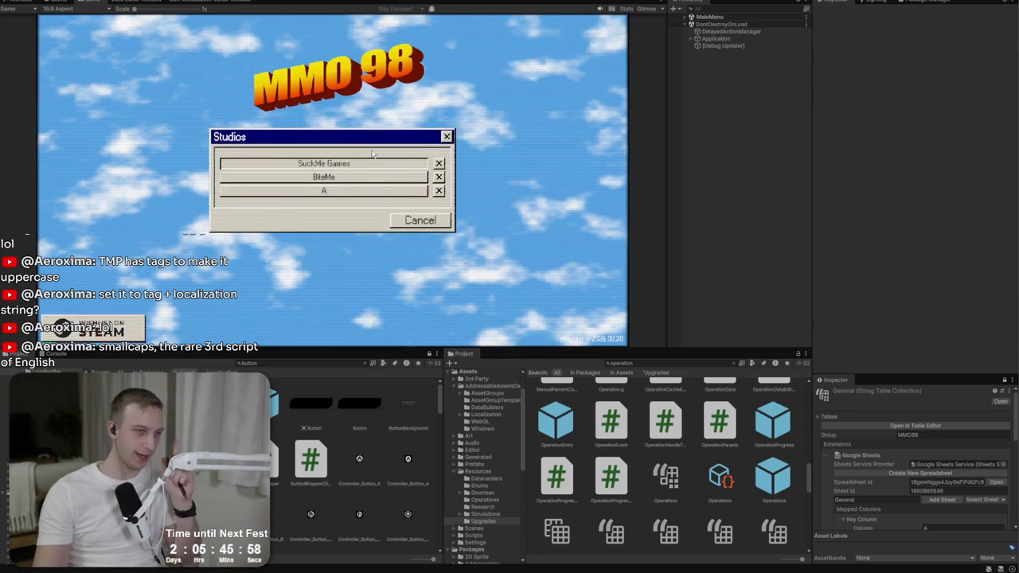
click(374, 163)
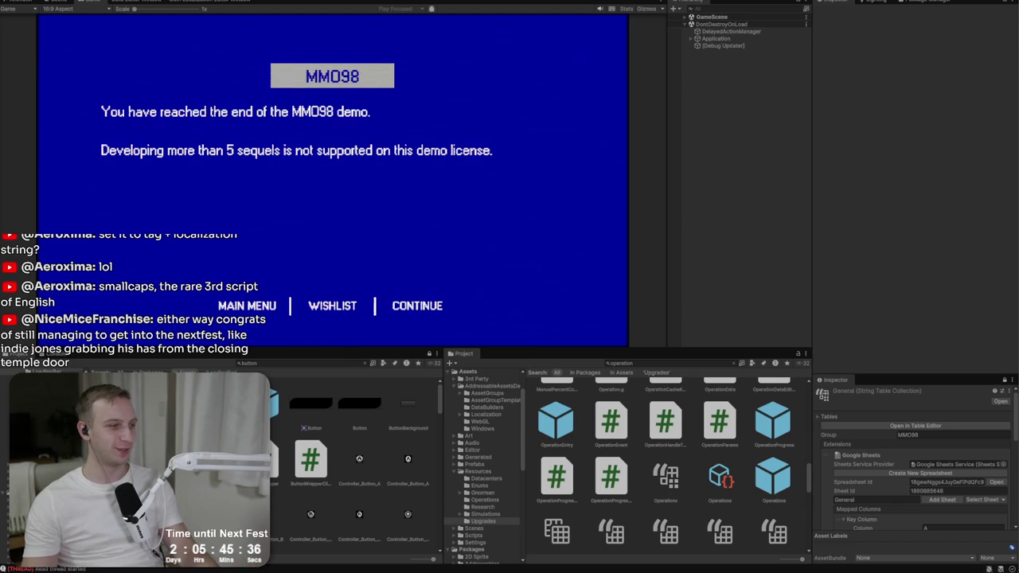
key(alt+Tab)
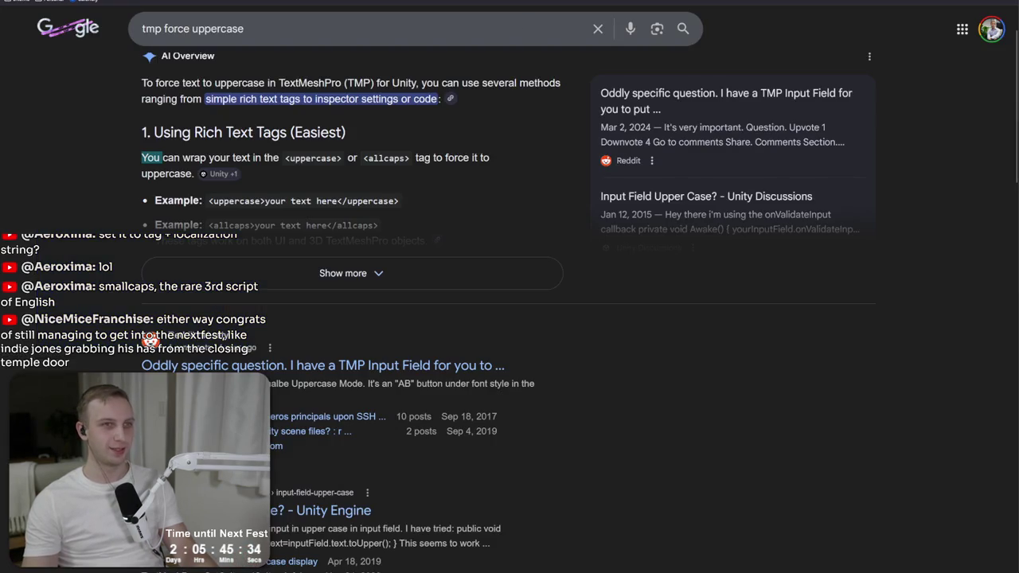
- Open incrementaldb and check its latest notifications
key(ctrl+Tab)
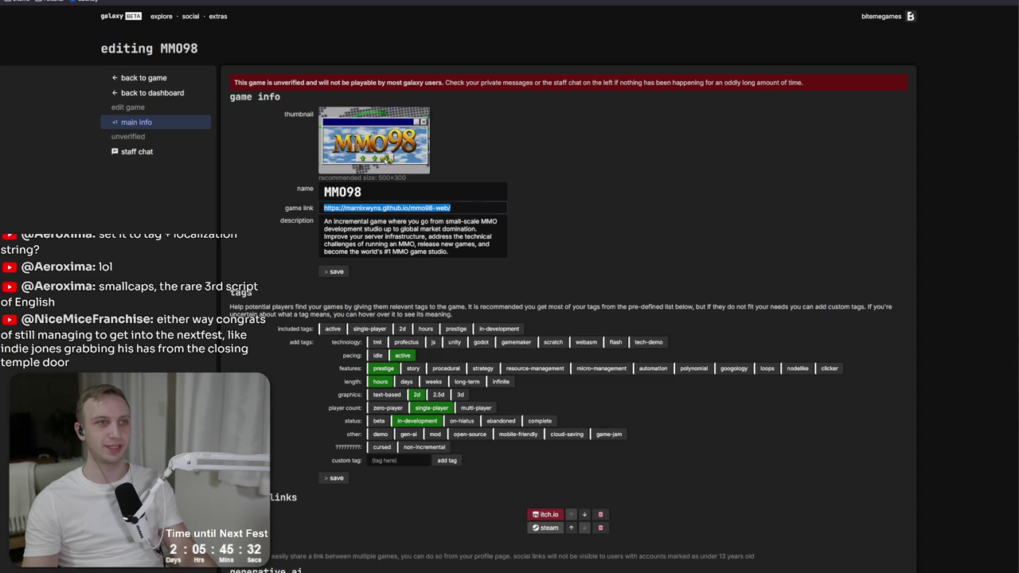
key(ctrl+Tab)
key(ctrl+l)
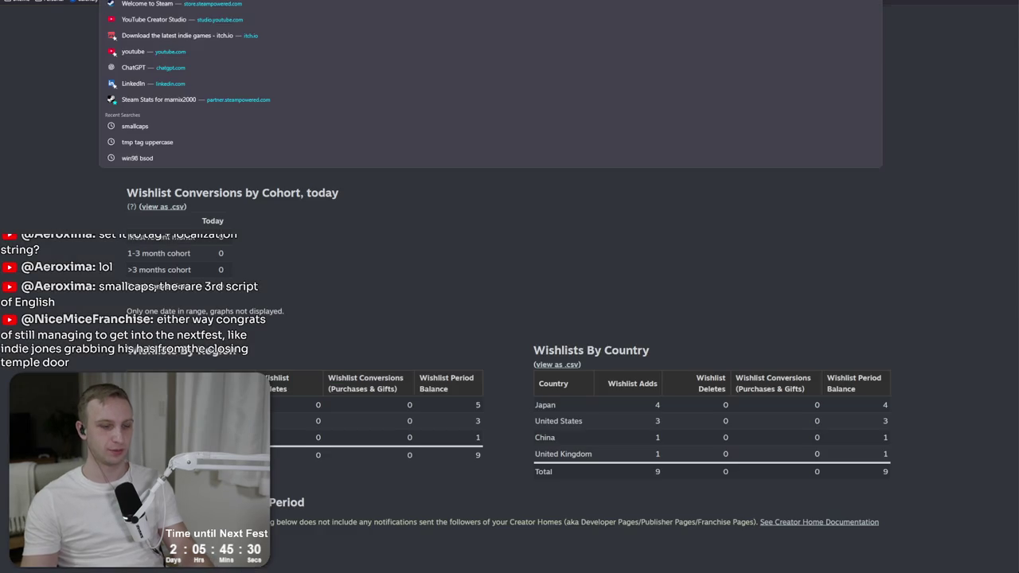
text(incrementaldb)
key(Return)
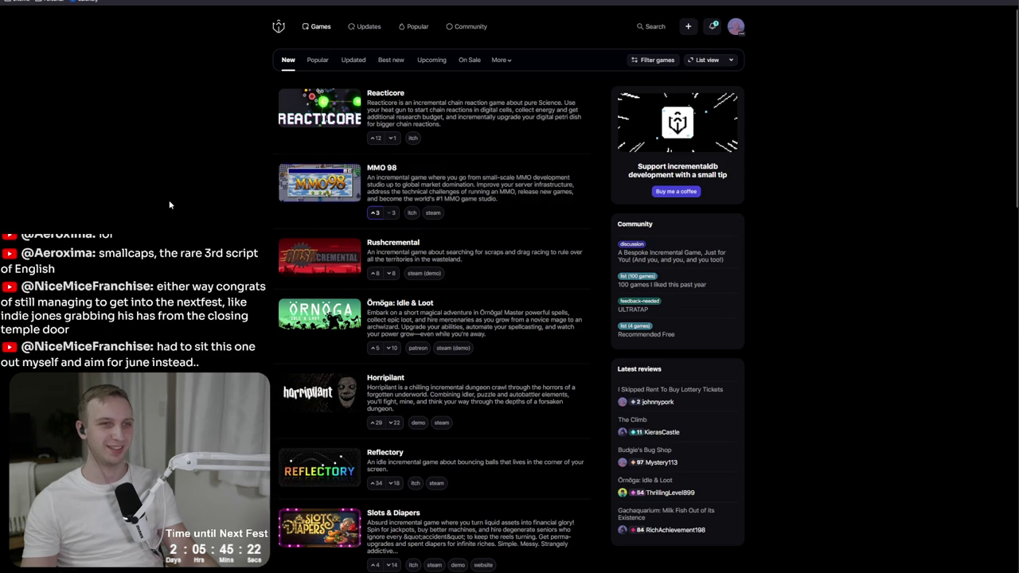
click(714, 28)
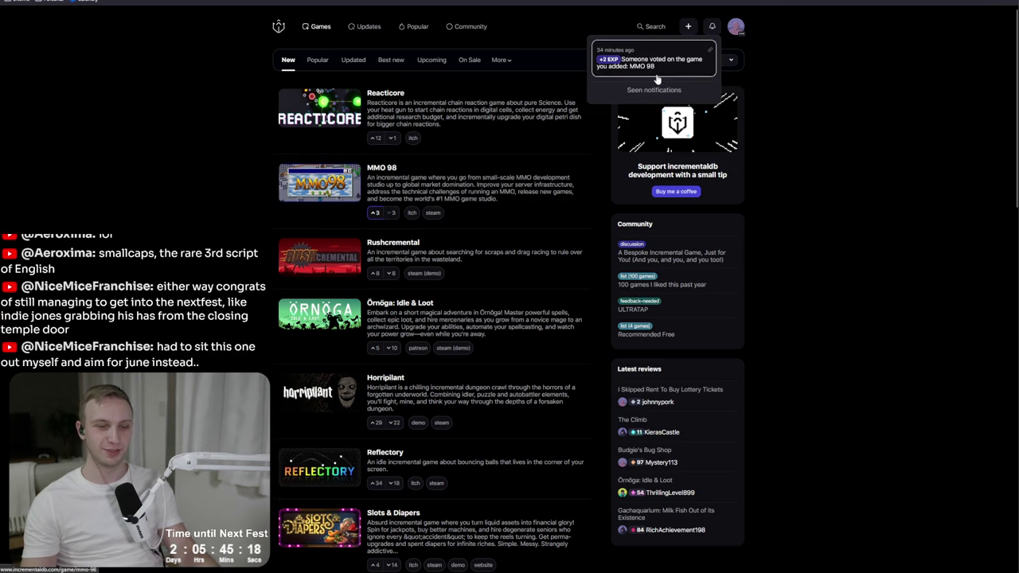
click(794, 65)
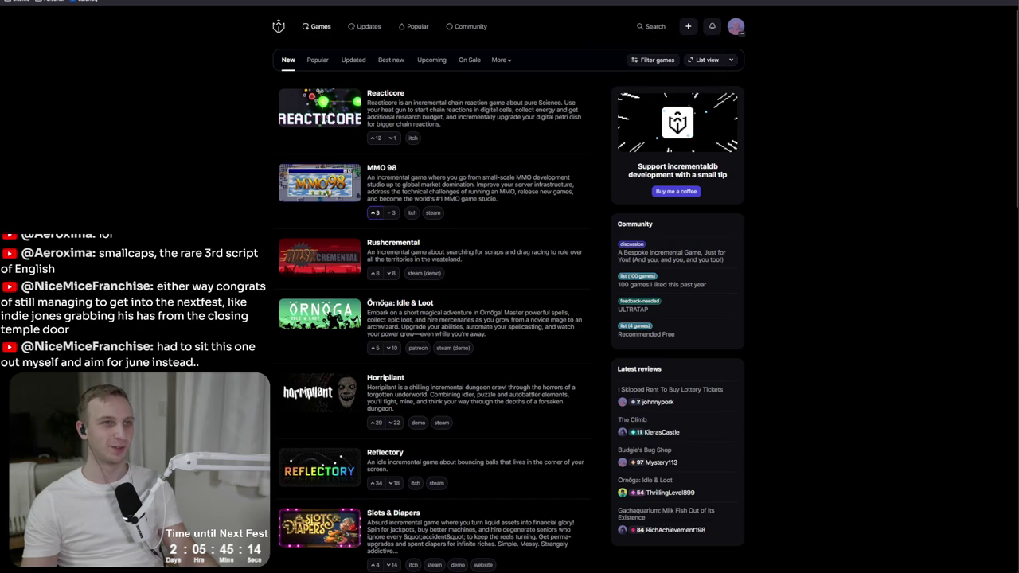
- Open the Steam Stats bookmark to reach the Steamworks sales reports
key(alt+Tab)
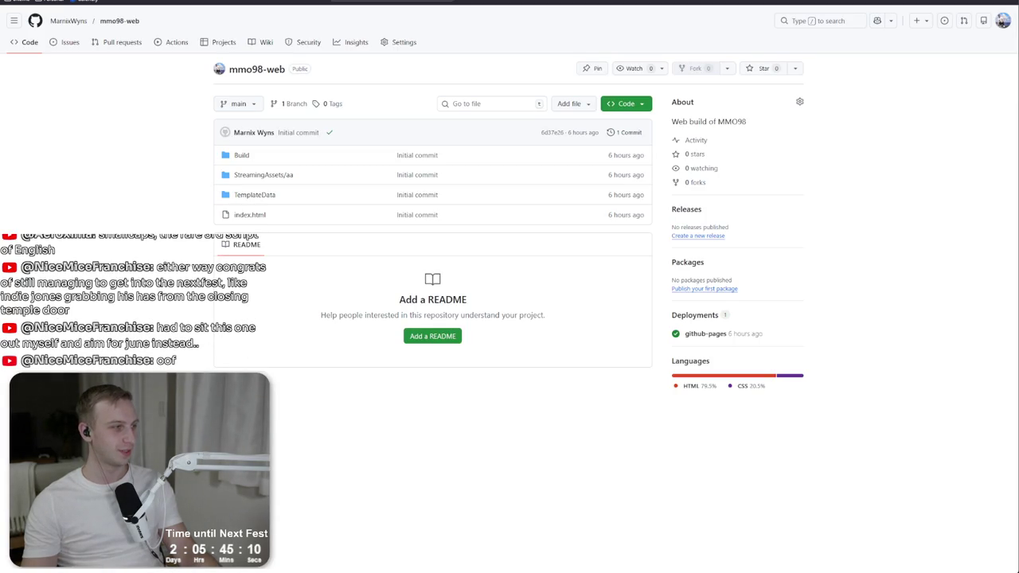
key(ctrl+l)
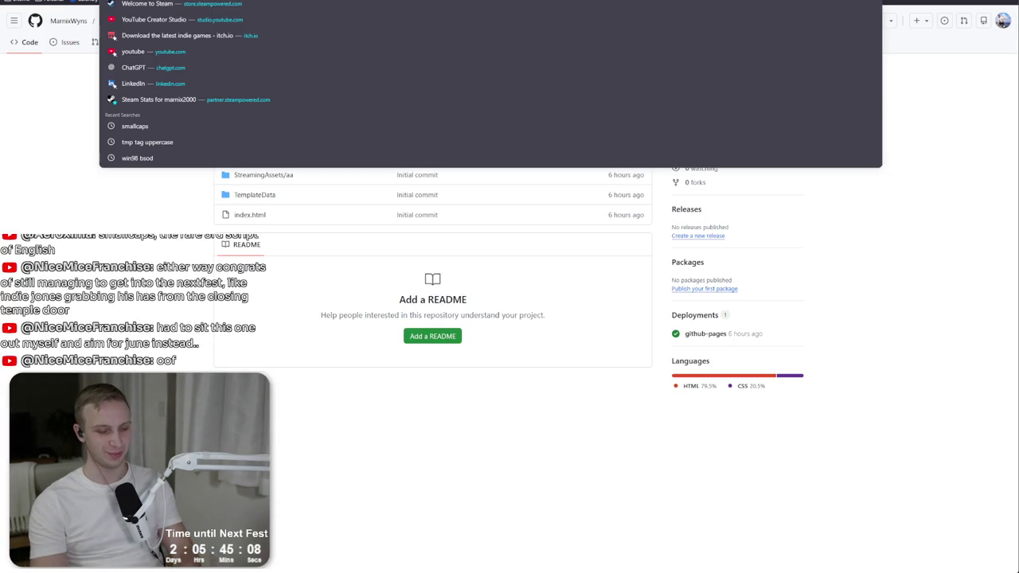
click(16, 3)
mouse_move(48, 29)
click(124, 34)
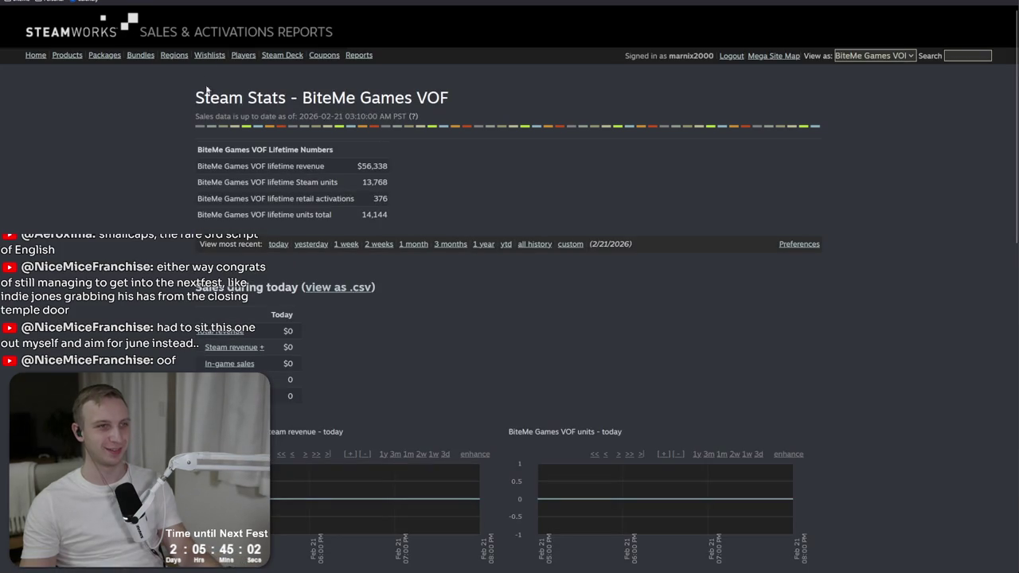
- Open the MMO 98 wishlist actions report and note its 357 outstanding wishes
click(205, 55)
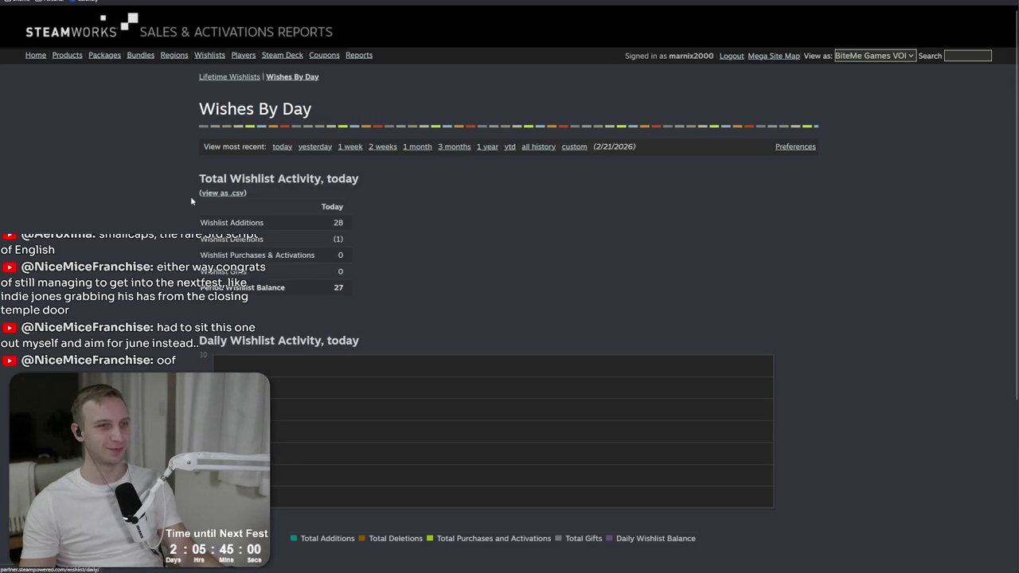
scroll(229, 341, down, 3)
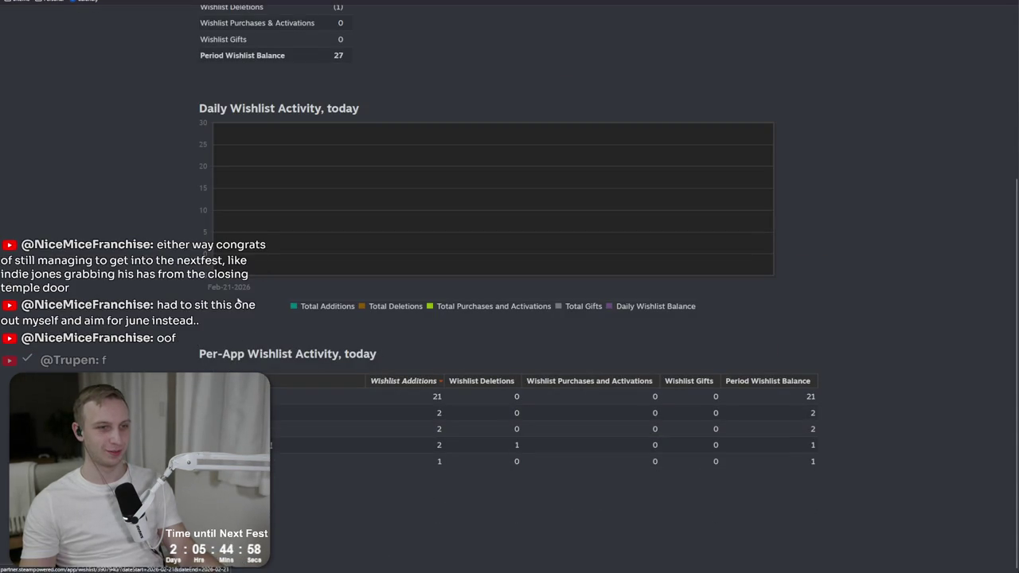
click(216, 283)
drag(312, 266, 255, 272)
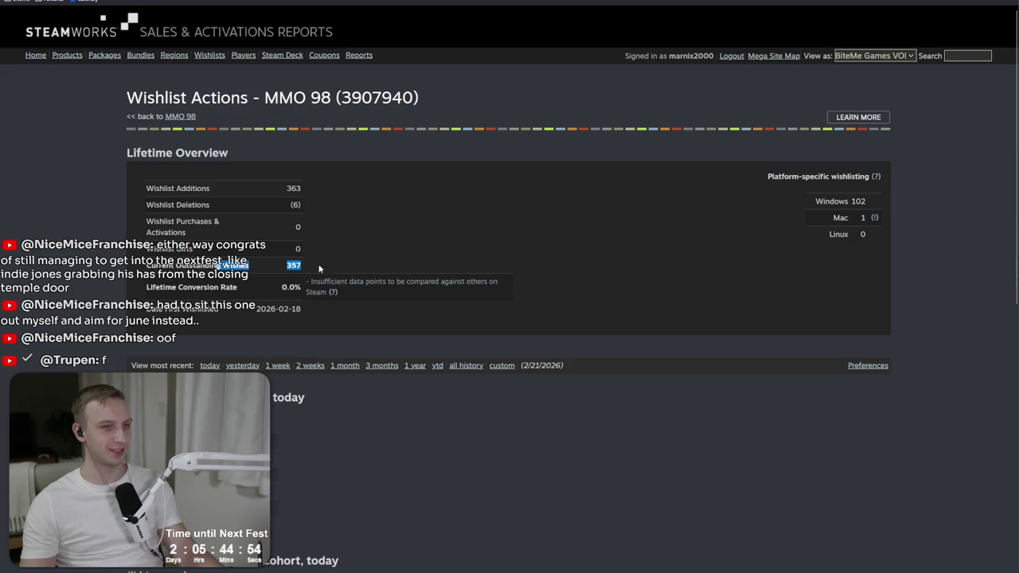
- Review the Wishlists By Country table, refresh the report, and return to Unity
scroll(381, 271, down, 4)
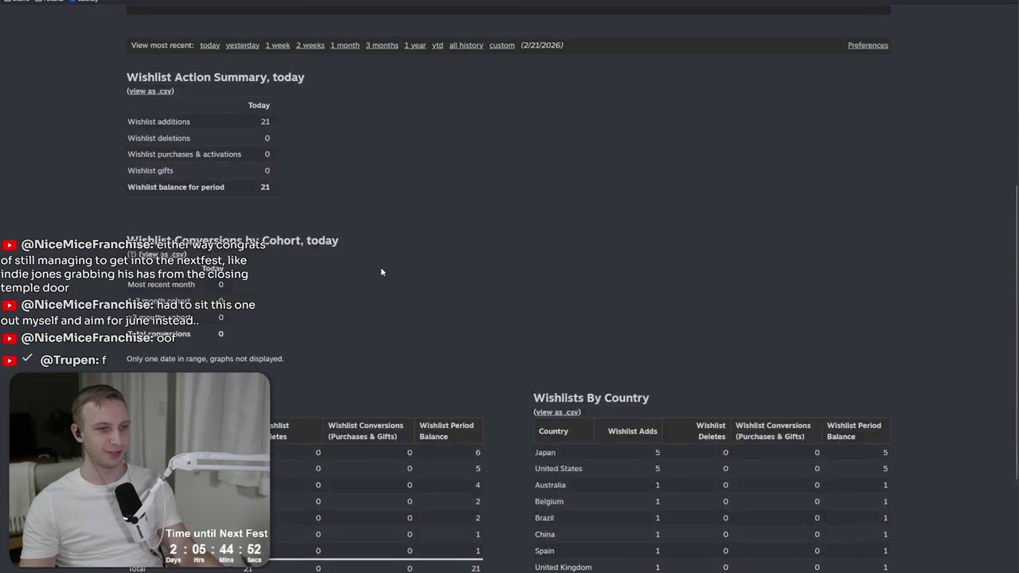
scroll(382, 272, down, 2)
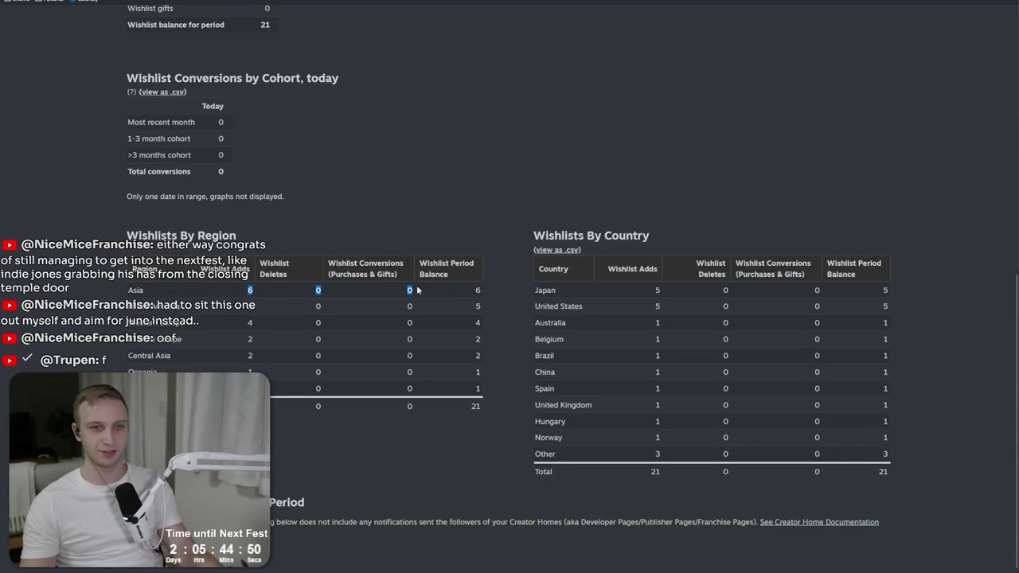
drag(816, 289, 901, 284)
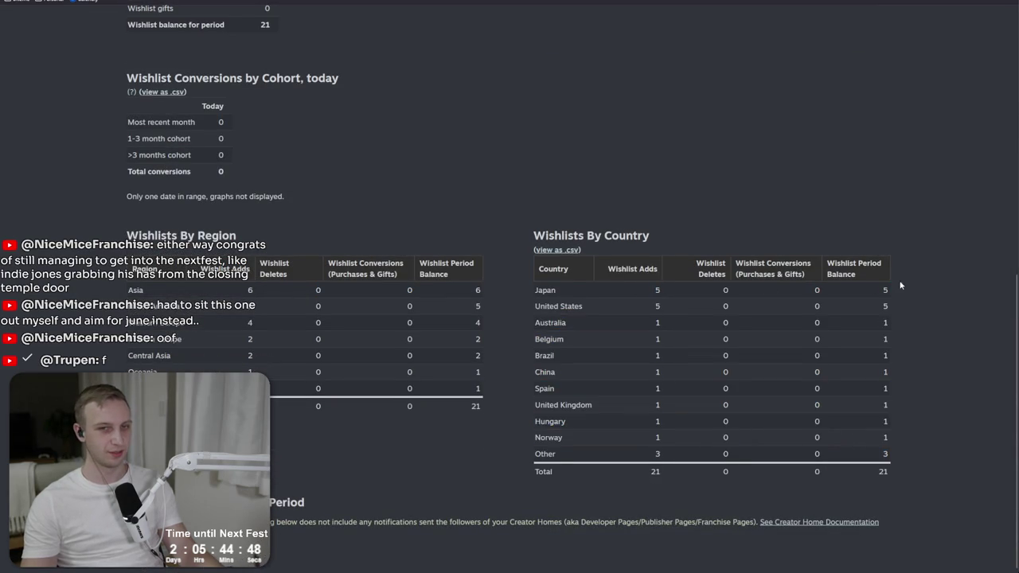
click(593, 283)
drag(594, 281, 598, 304)
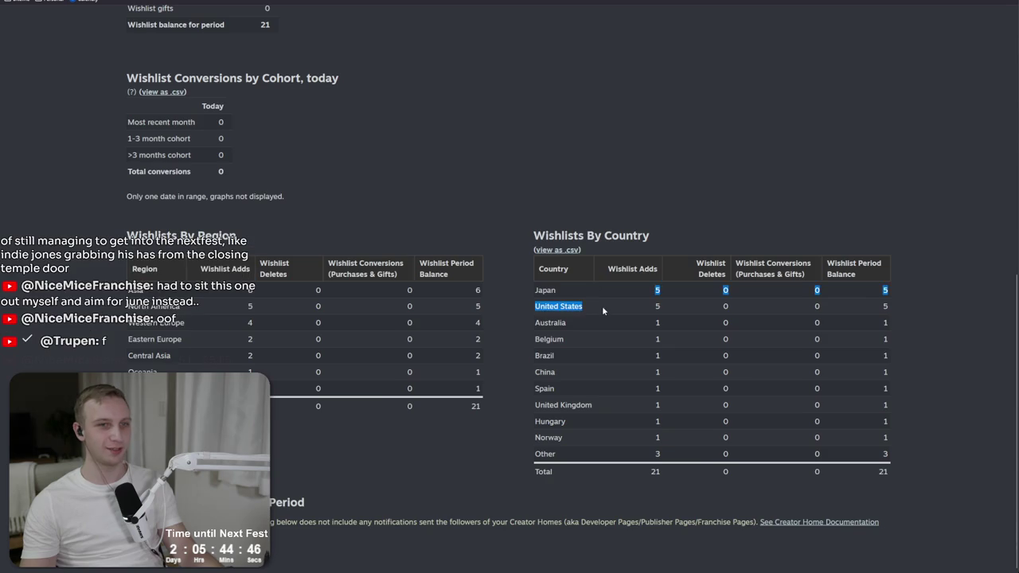
click(598, 305)
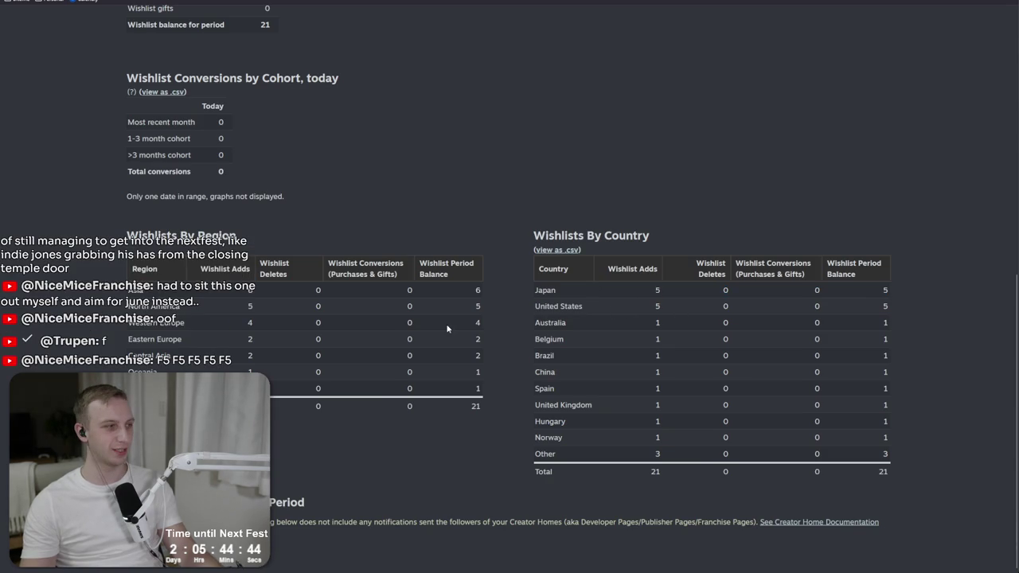
key(F5)
key(alt+Tab)
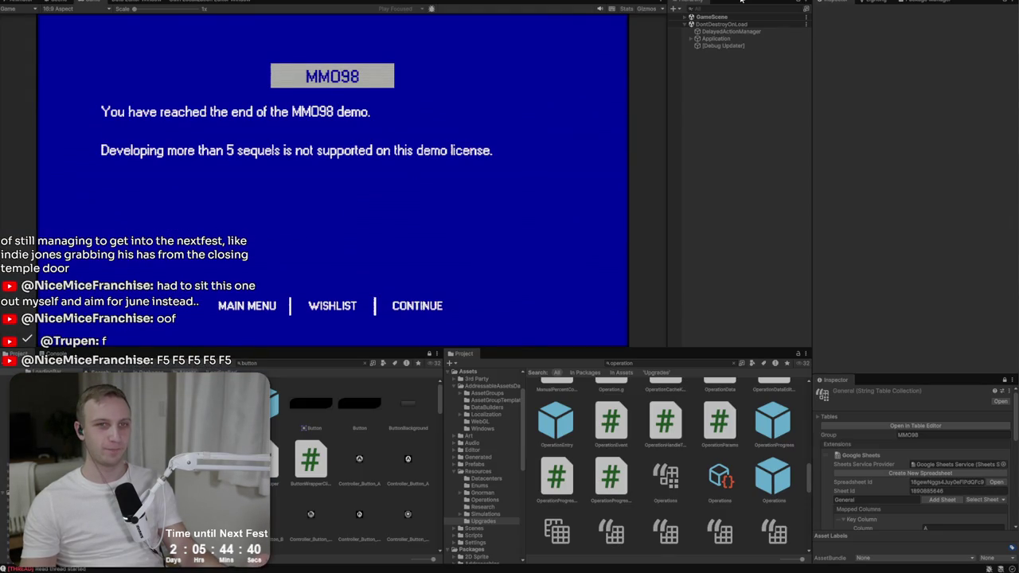
- Collapse Application and DontDestroyOnLoad, then expand the UI tree to show BSODPopup's children
click(692, 39)
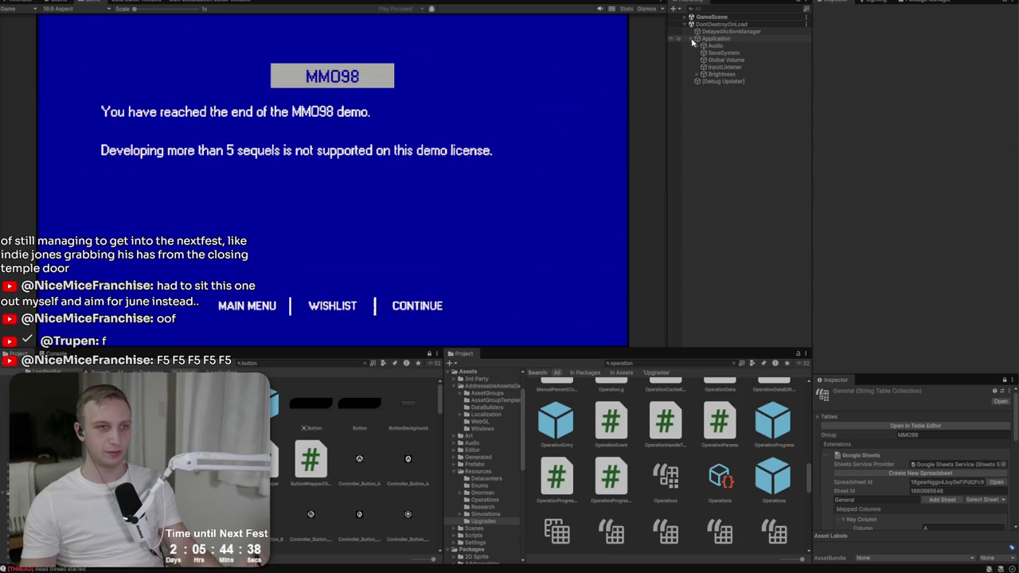
click(692, 38)
click(687, 24)
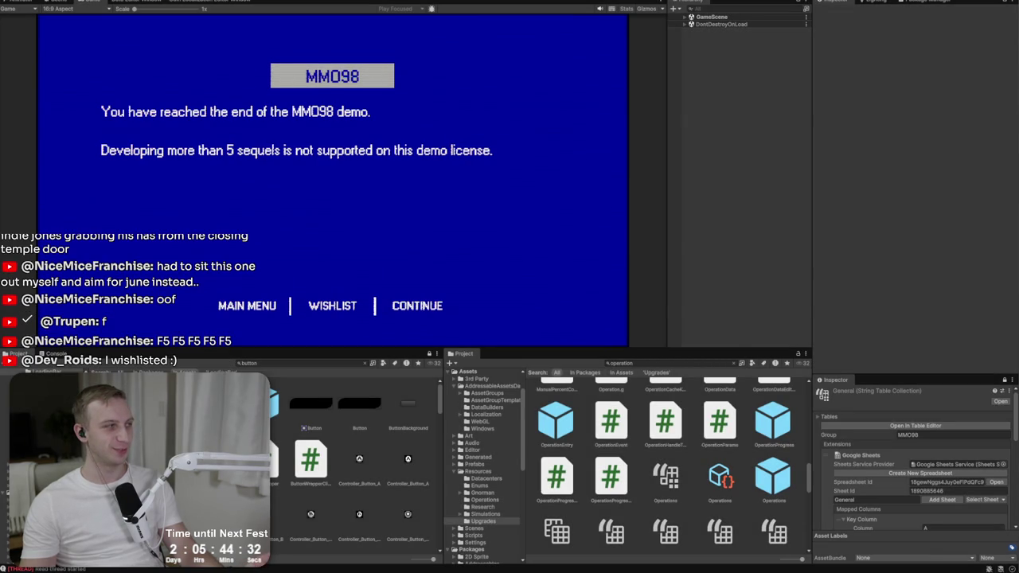
click(247, 306)
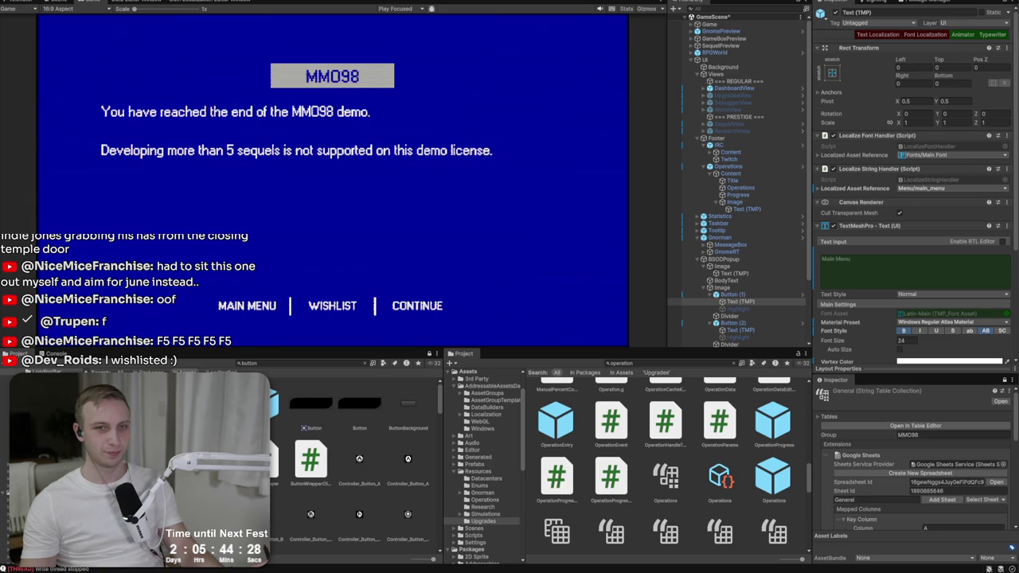
- Find the Popups prefab folder by searching the project for Confirmation
click(697, 260)
click(738, 273)
click(725, 364)
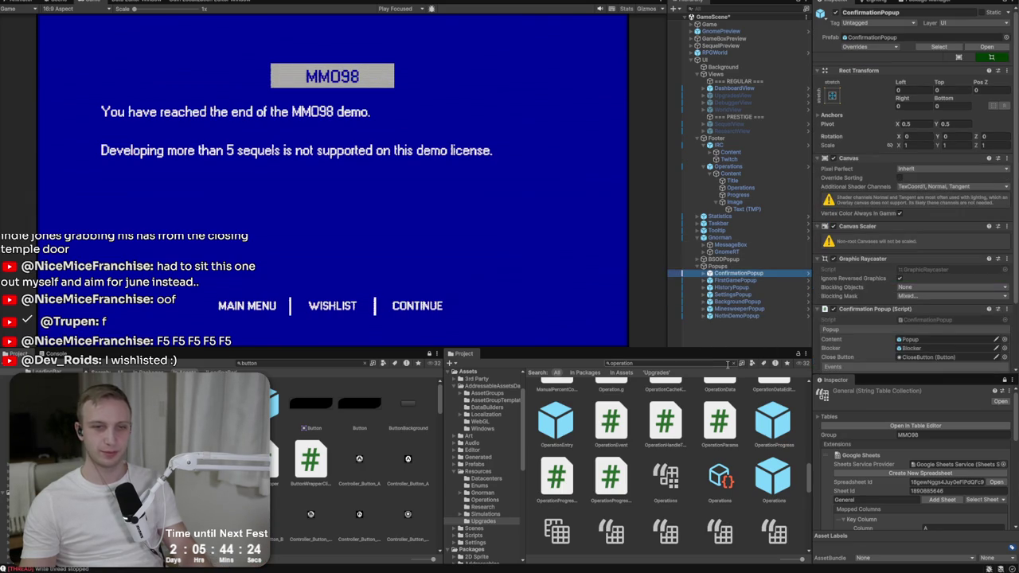
text(Confirmation)
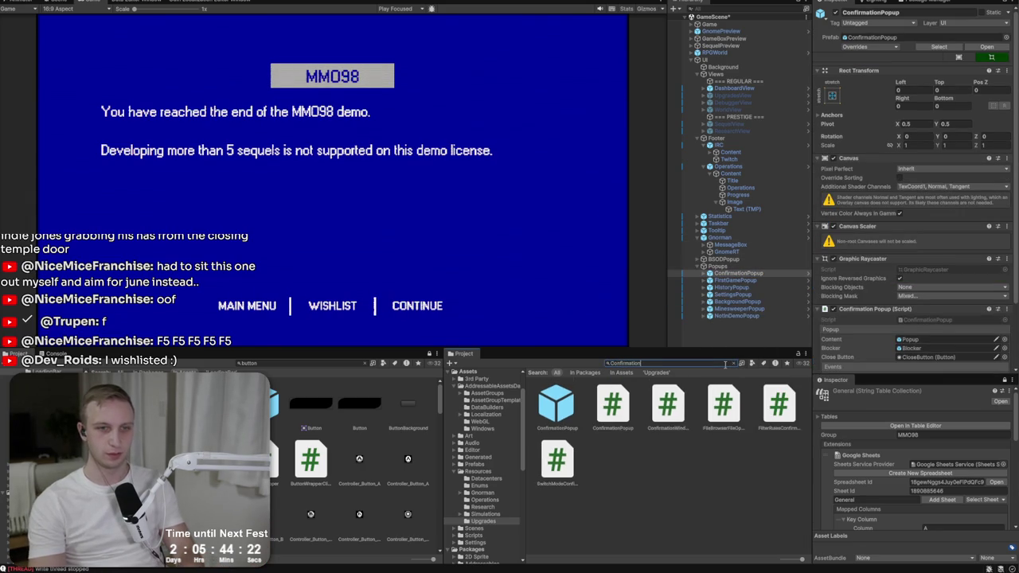
key(Down)
click(736, 360)
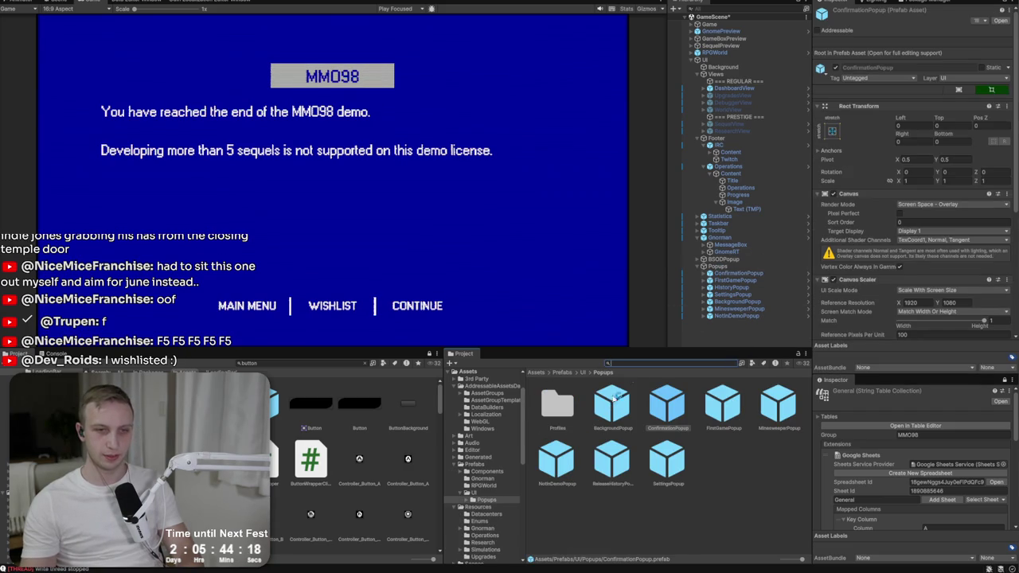
- Save BSODPopup as a prefab in Popups and move it to the end of the Popups group
click(755, 260)
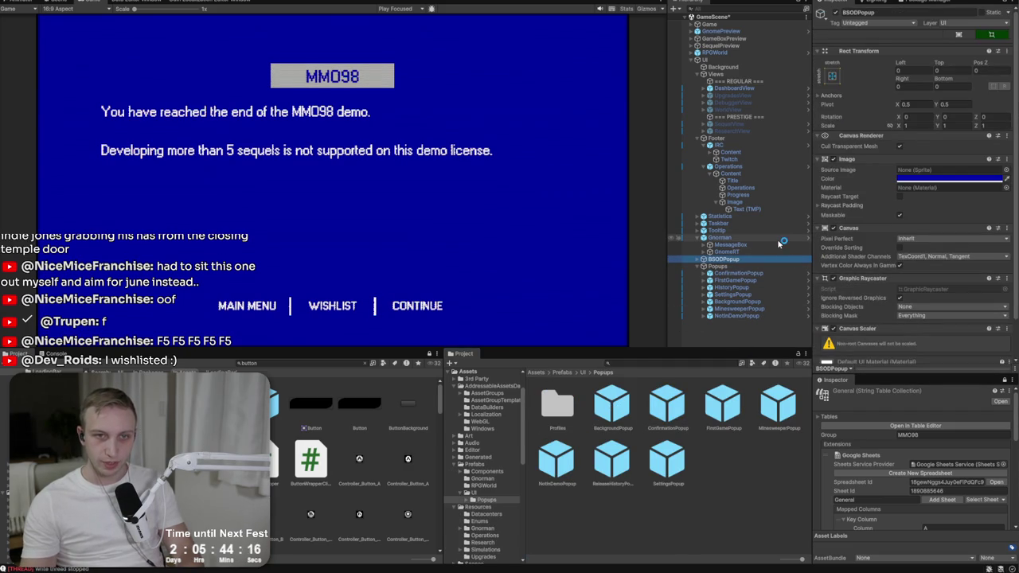
drag(741, 261, 753, 370)
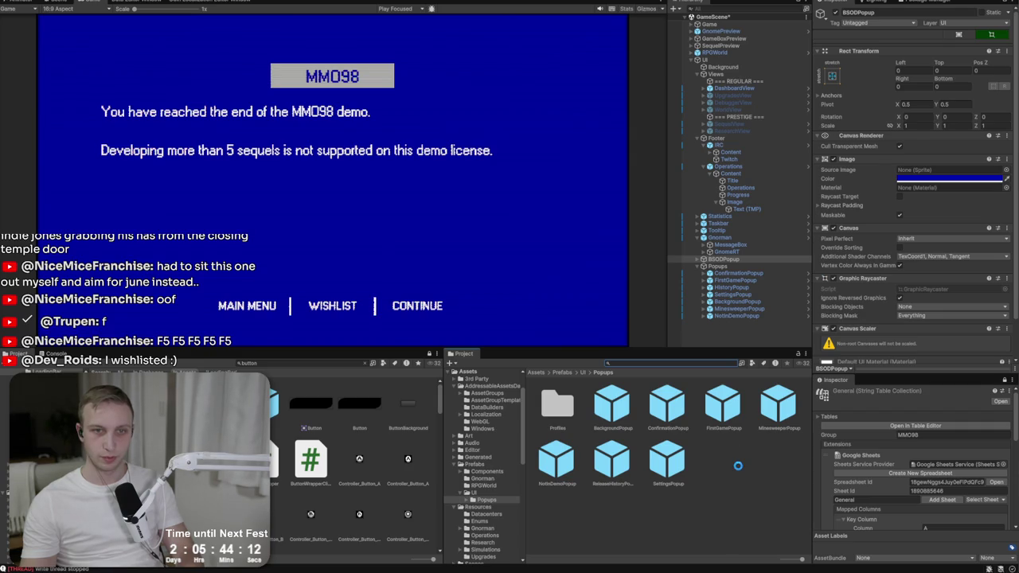
click(725, 261)
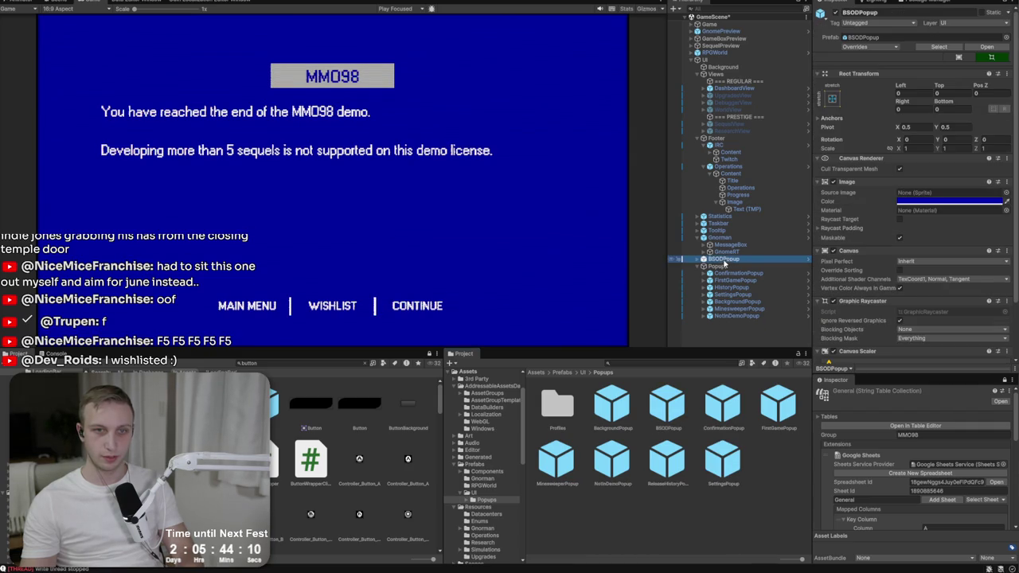
drag(711, 324, 709, 321)
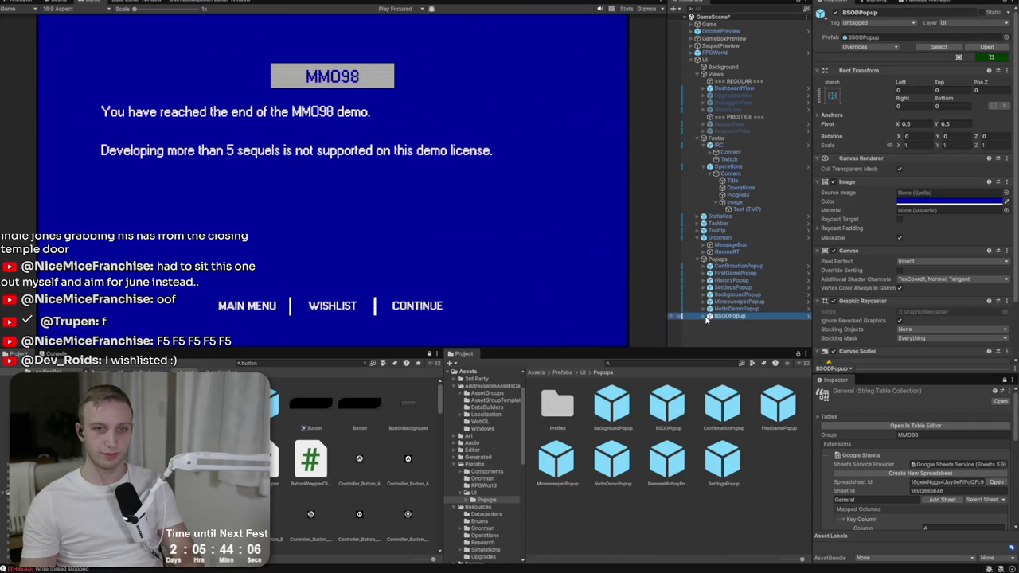
- Compare BSODPopup's children with NotInDemoPopup's Blocker and Image children
click(705, 316)
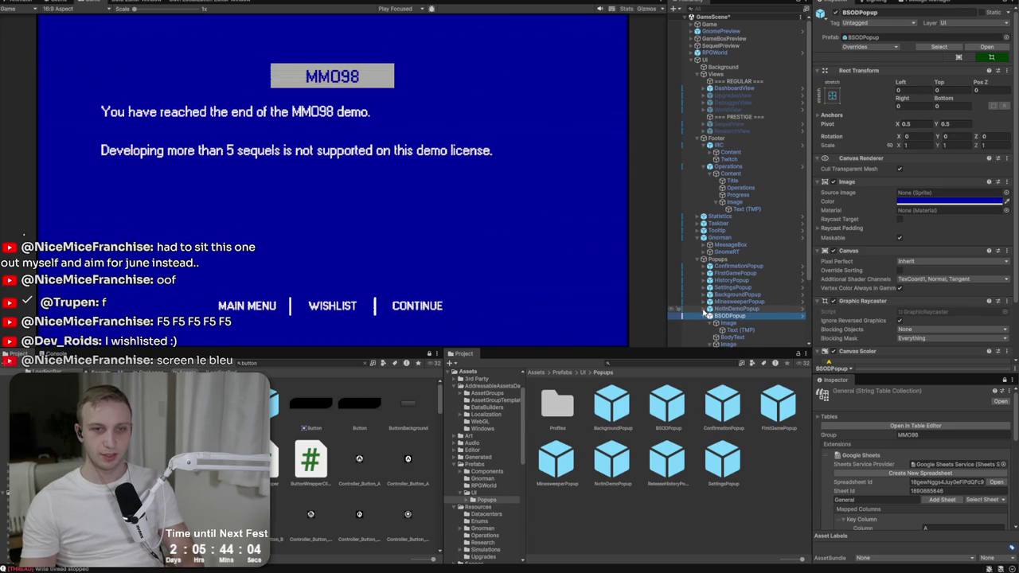
click(704, 309)
click(705, 316)
click(703, 309)
scroll(707, 315, down, 4)
click(724, 245)
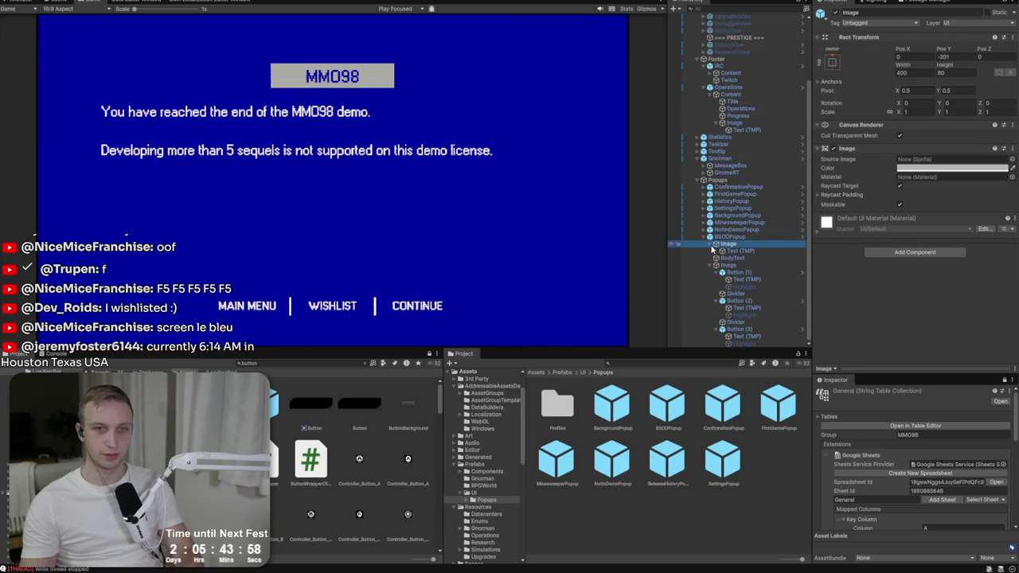
click(710, 272)
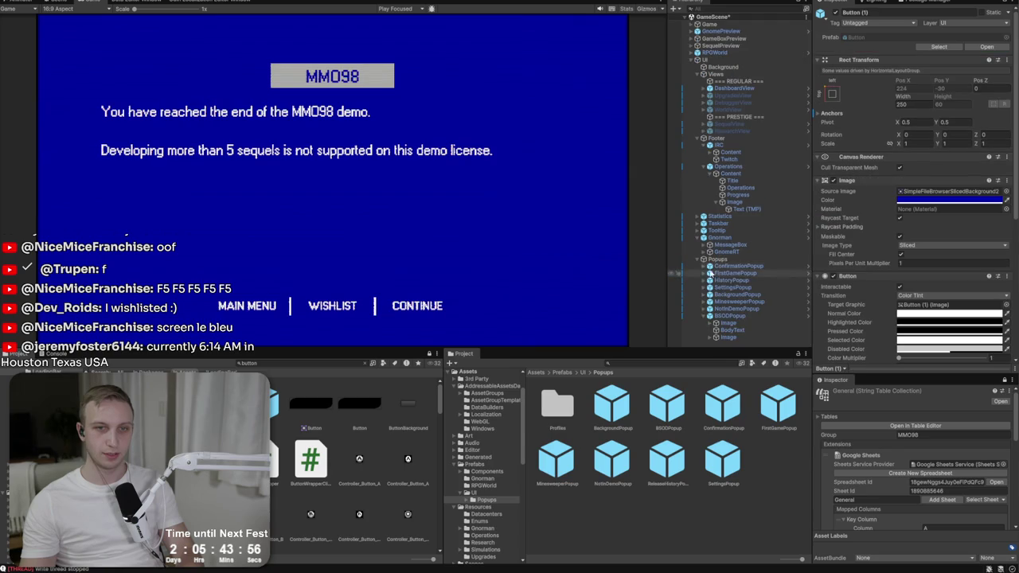
right_click(714, 316)
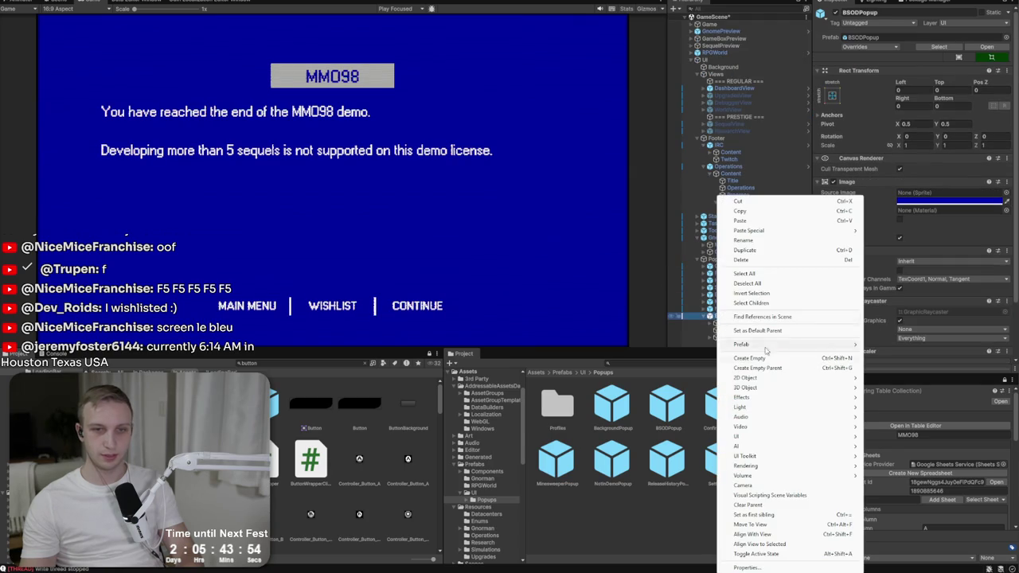
click(734, 333)
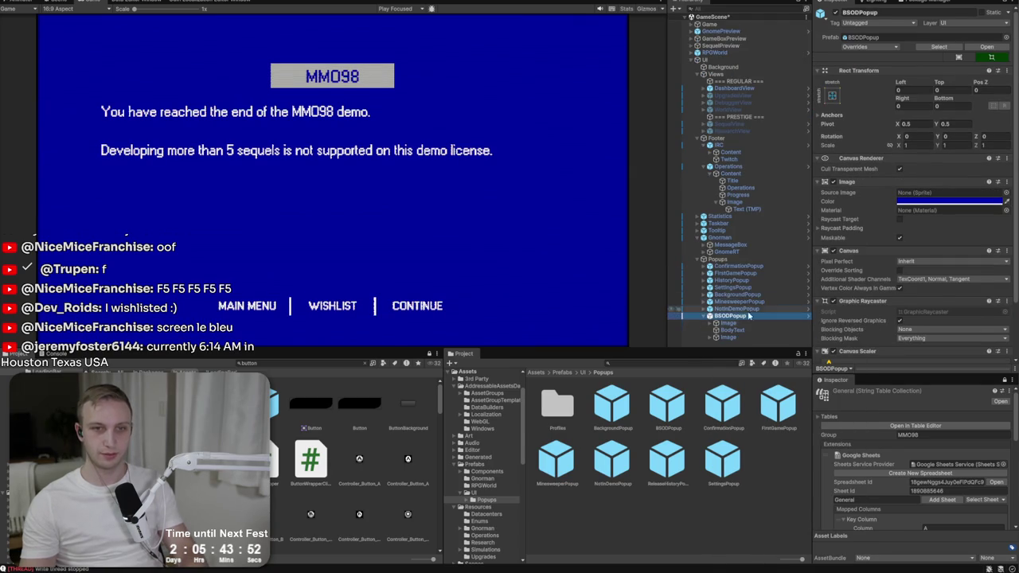
right_click(730, 318)
click(740, 301)
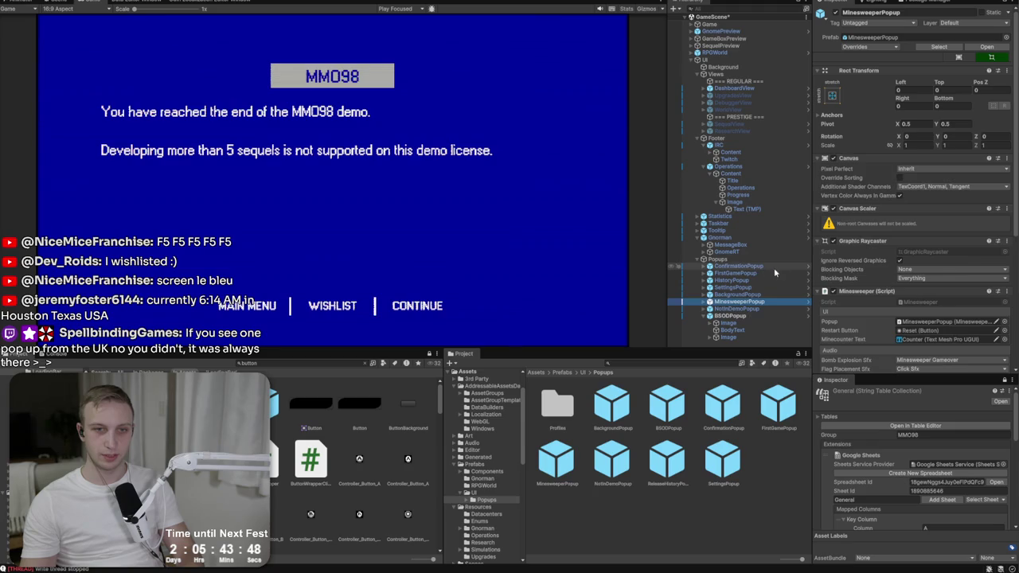
click(760, 316)
click(750, 323)
click(731, 338)
shift+click(728, 323)
right_click(736, 328)
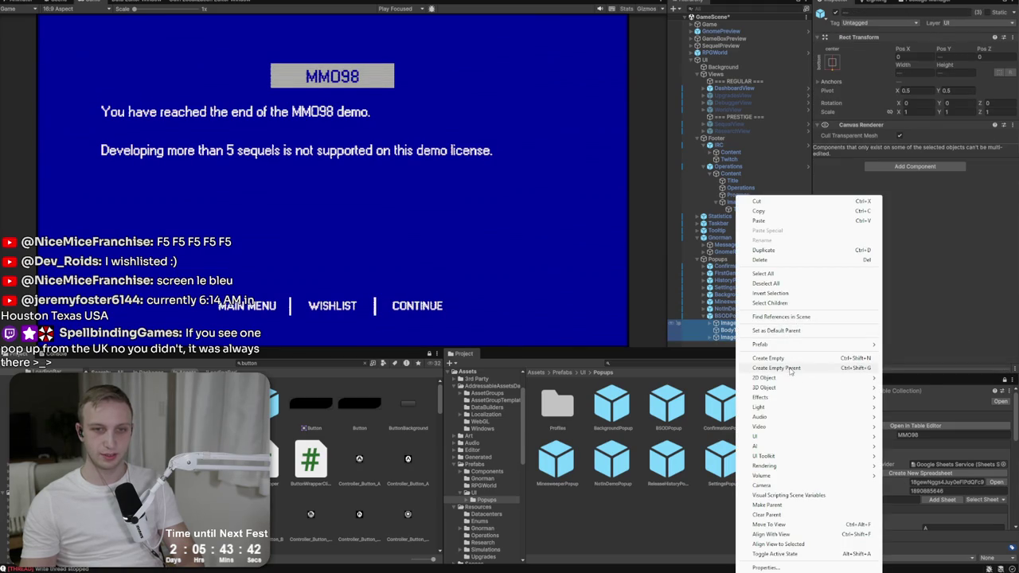
click(768, 359)
click(729, 315)
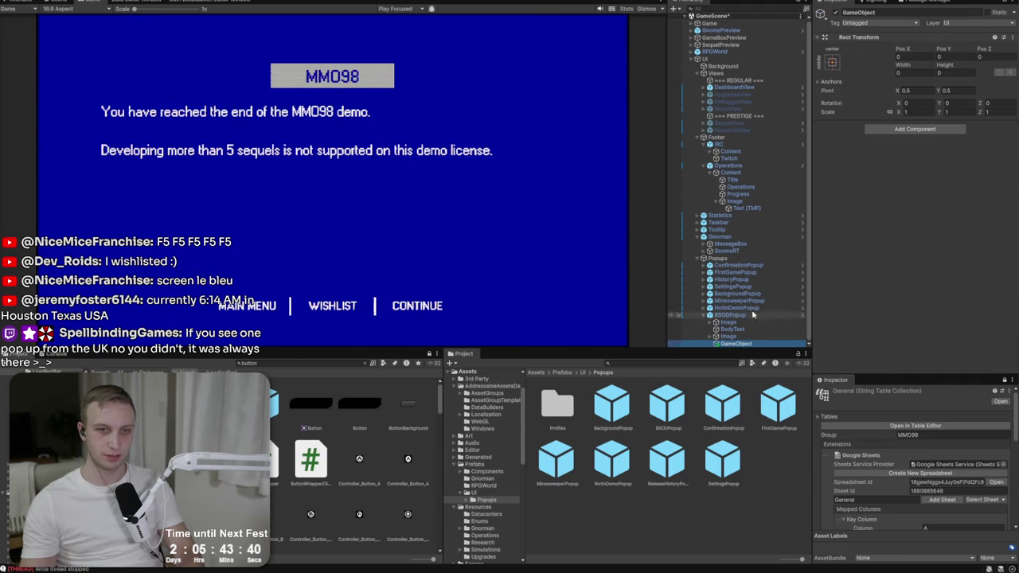
click(729, 336)
shift+click(728, 322)
drag(733, 344, 733, 344)
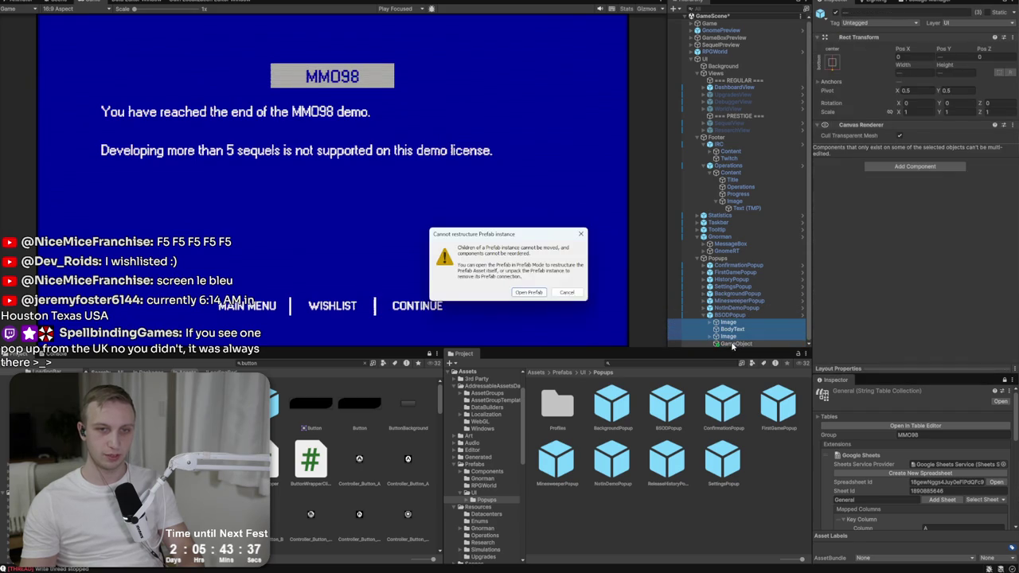
click(566, 292)
key(ctrl+z)
key(ctrl+z)
key(ctrl+z)
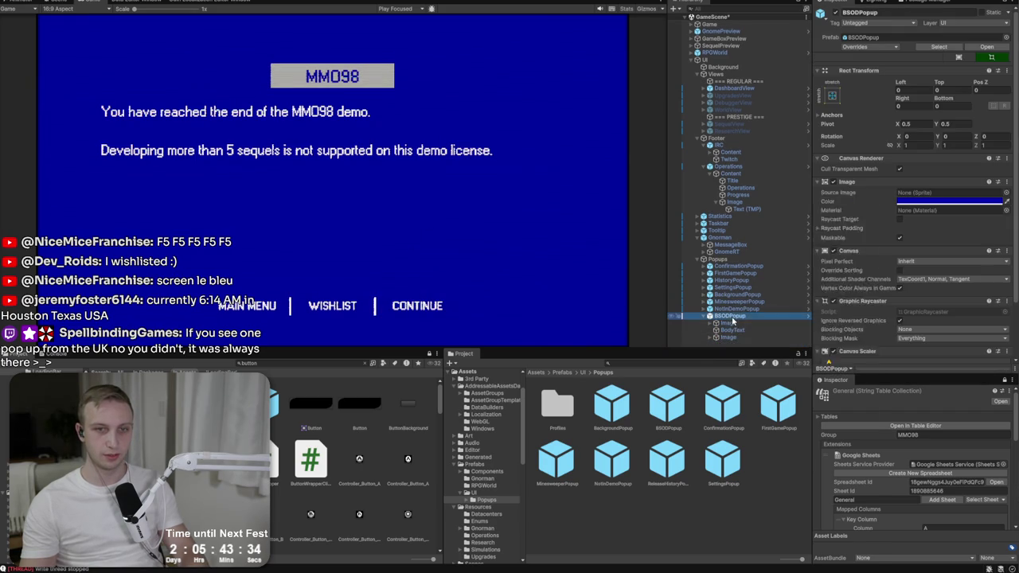
right_click(730, 317)
click(708, 310)
- Open BSODPopup in prefab mode and add a child UI Image named Content
double_click(714, 316)
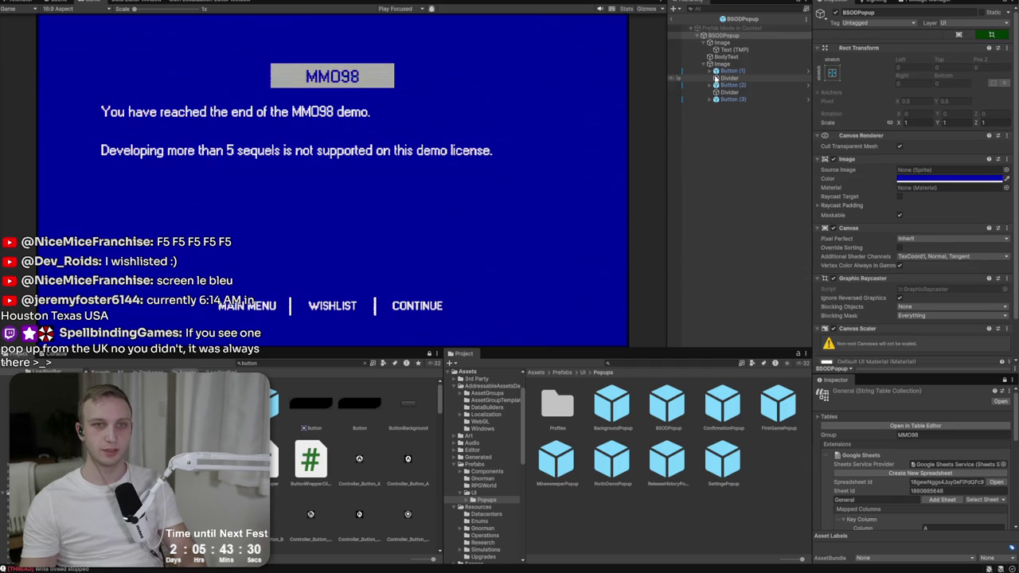
right_click(729, 36)
mouse_move(750, 270)
click(891, 268)
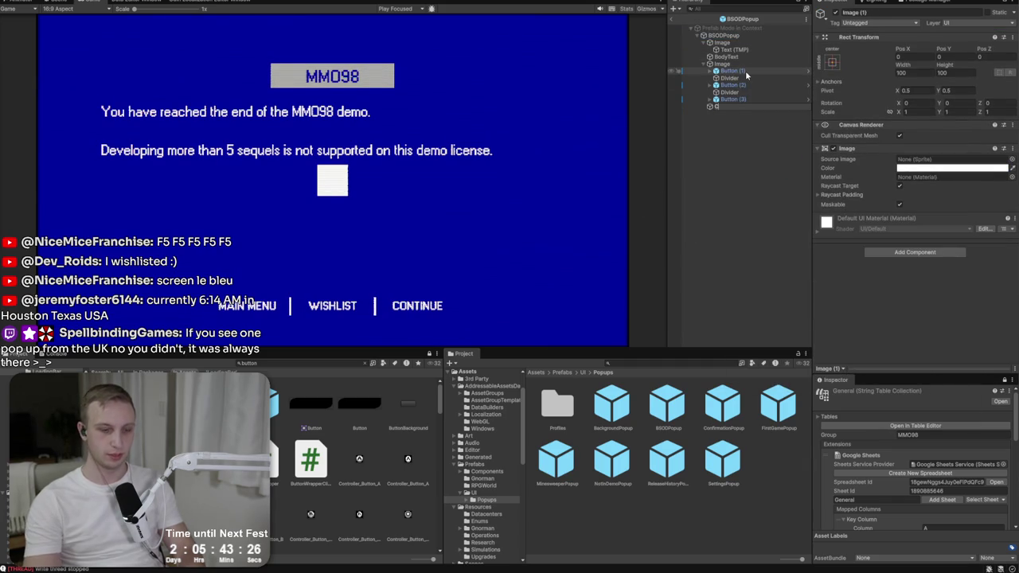
text(Content)
key(Return)
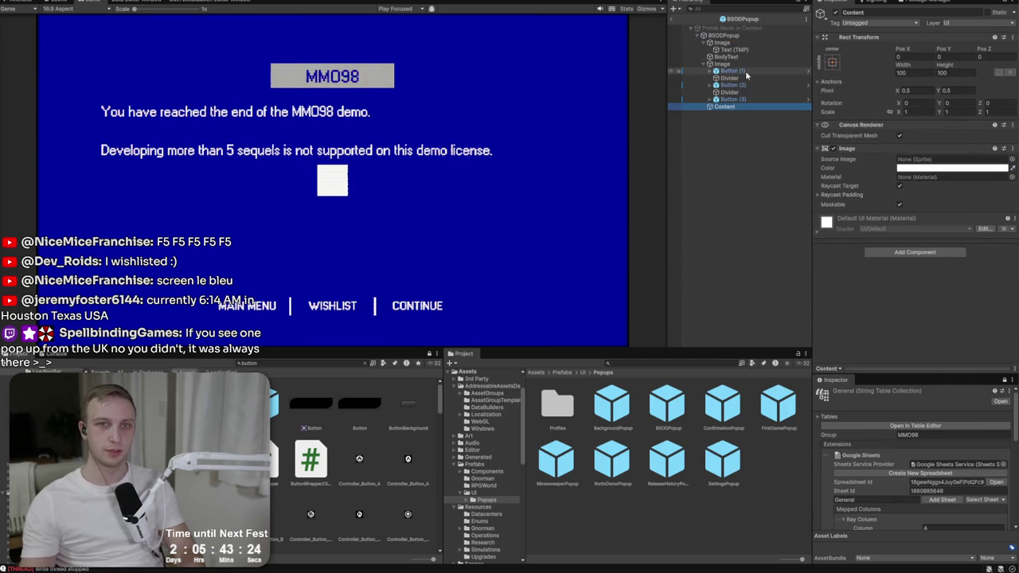
- Set Content's anchor preset to full stretch and remove its Image component
click(832, 61)
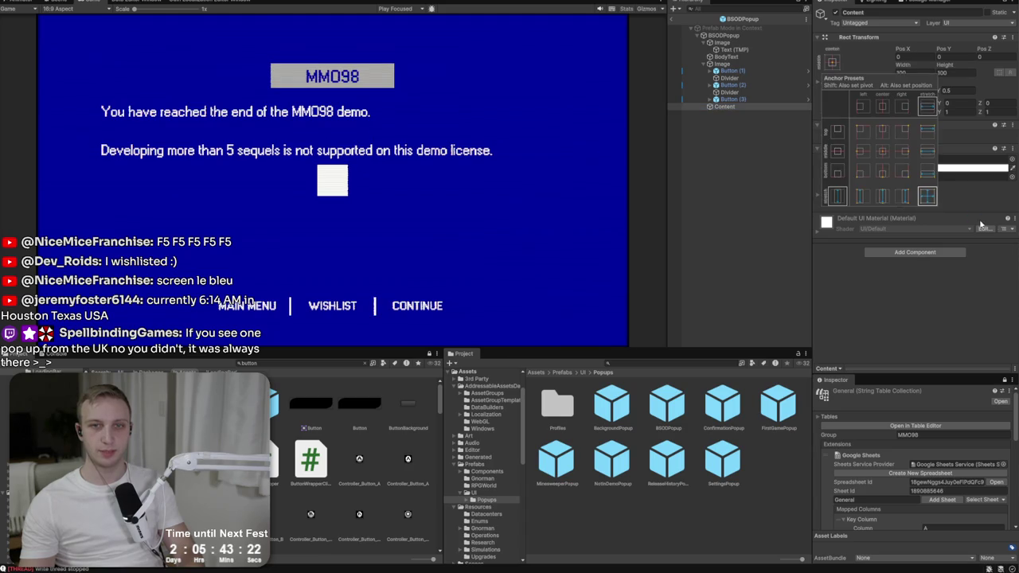
click(927, 196)
click(1008, 220)
click(1013, 148)
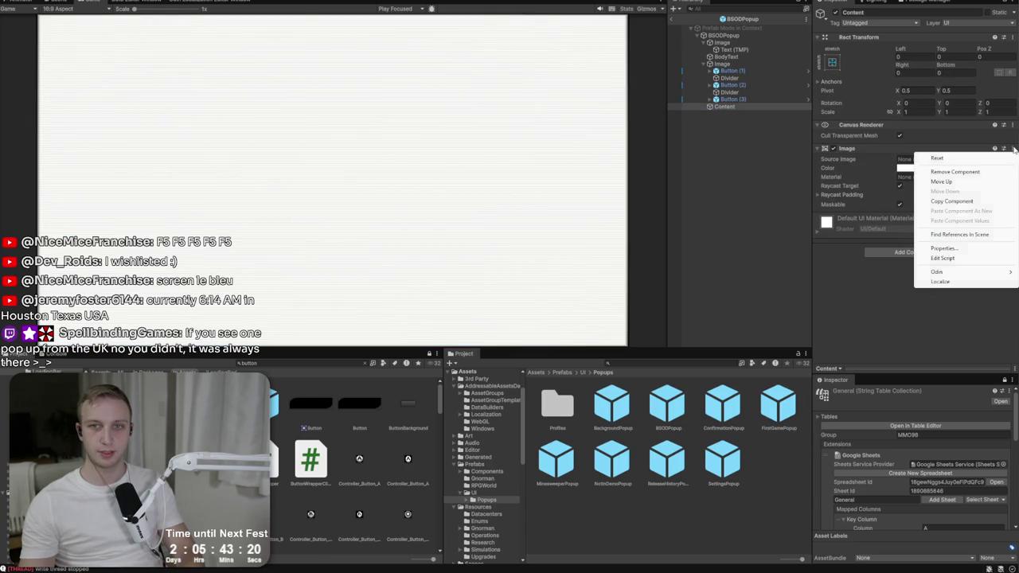
click(992, 174)
- Move Content to the top under BSODPopup and nest both Images and BodyText inside it
click(723, 109)
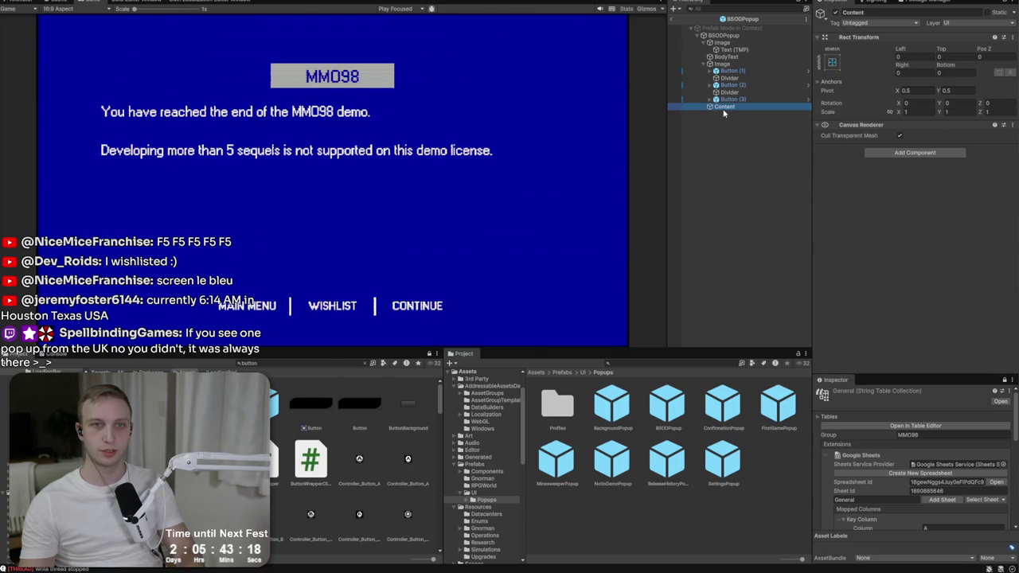
drag(723, 107, 720, 39)
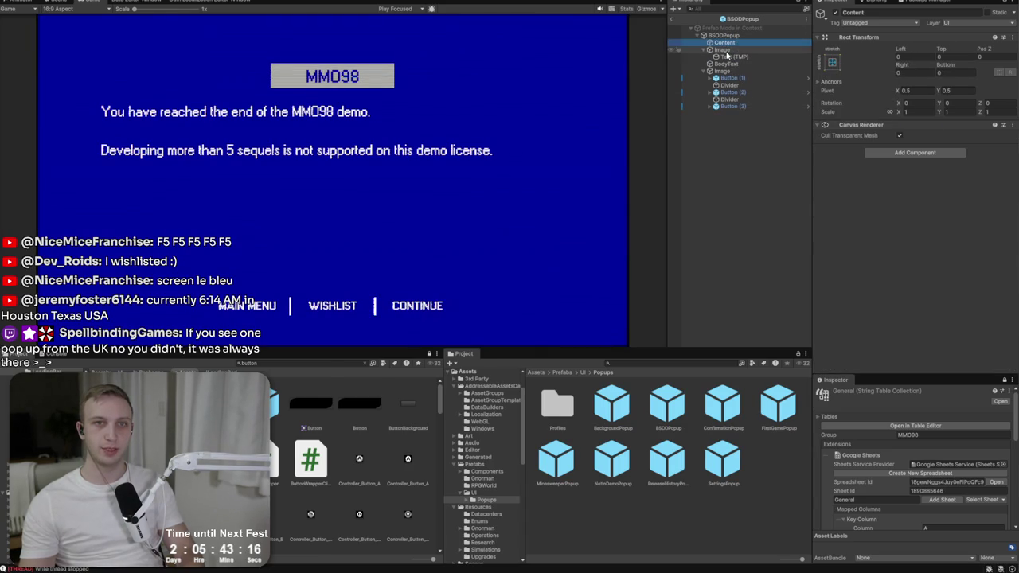
click(722, 49)
click(709, 70)
key(Left)
shift+click(722, 63)
drag(722, 63, 722, 42)
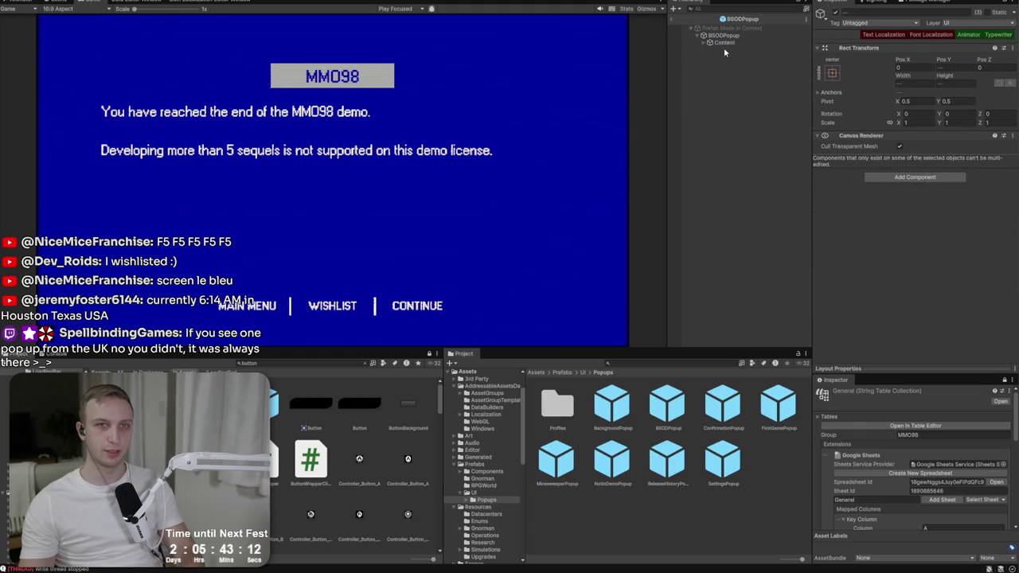
key(Left)
click(835, 13)
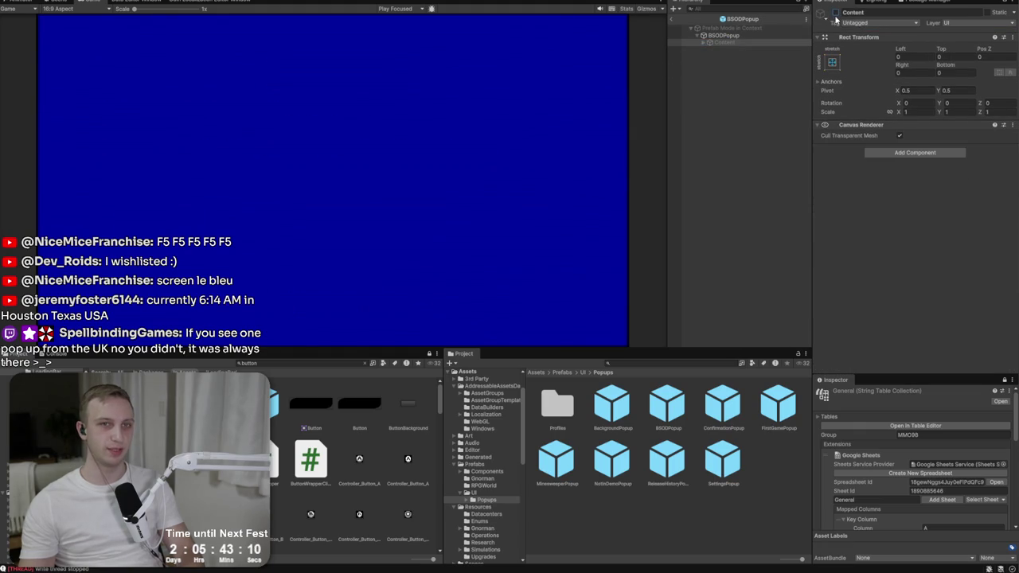
key(ctrl+z)
click(723, 35)
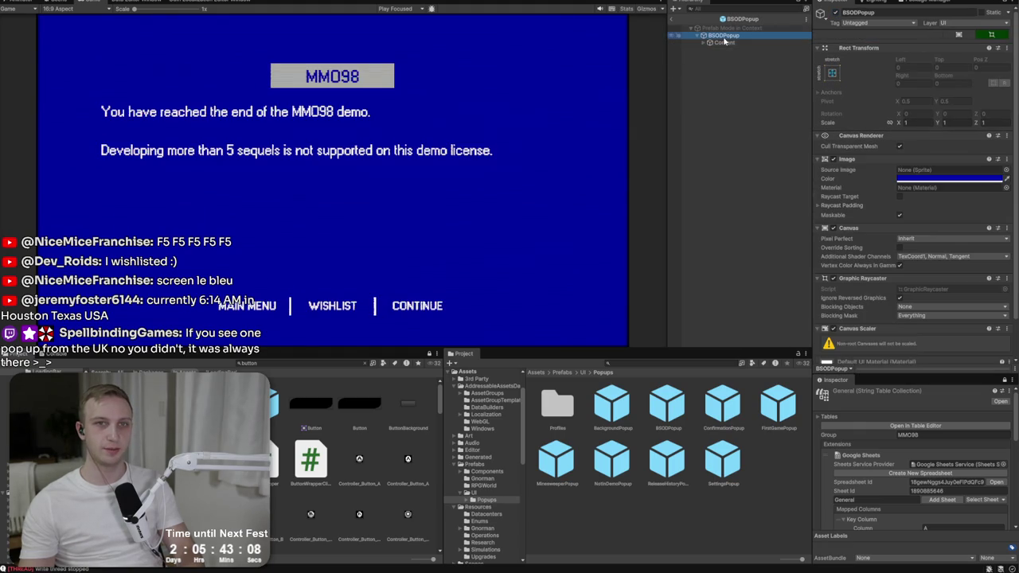
- Copy BSODPopup's blue Image component and paste its values onto Content's child Image
click(1007, 160)
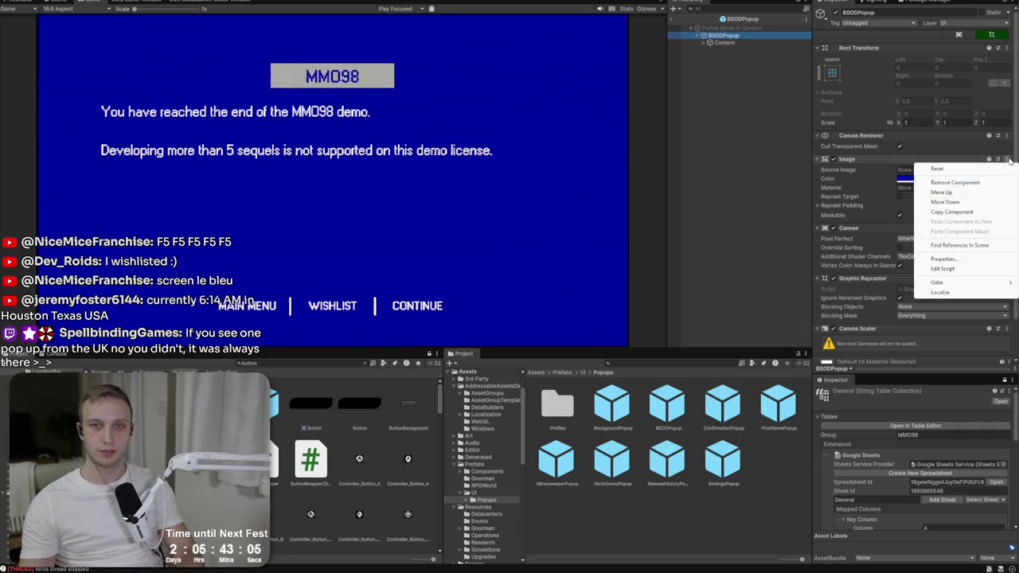
click(961, 213)
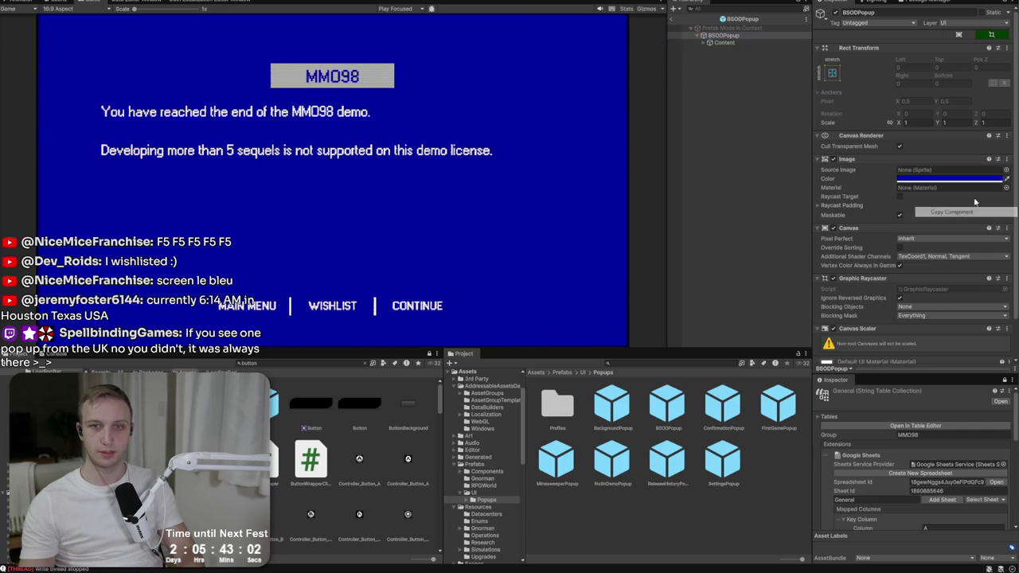
click(1008, 160)
click(742, 72)
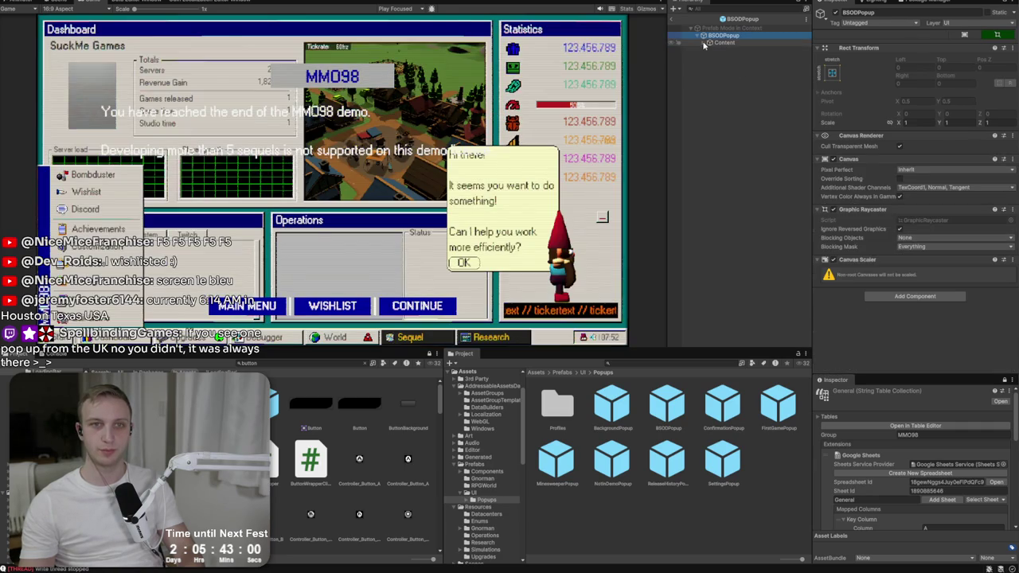
click(729, 49)
click(1012, 150)
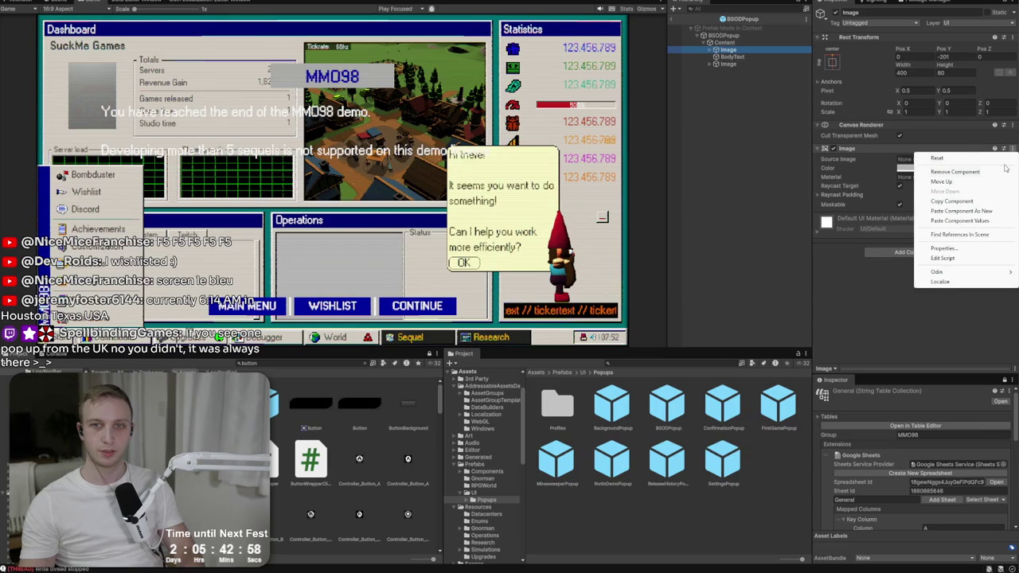
click(993, 221)
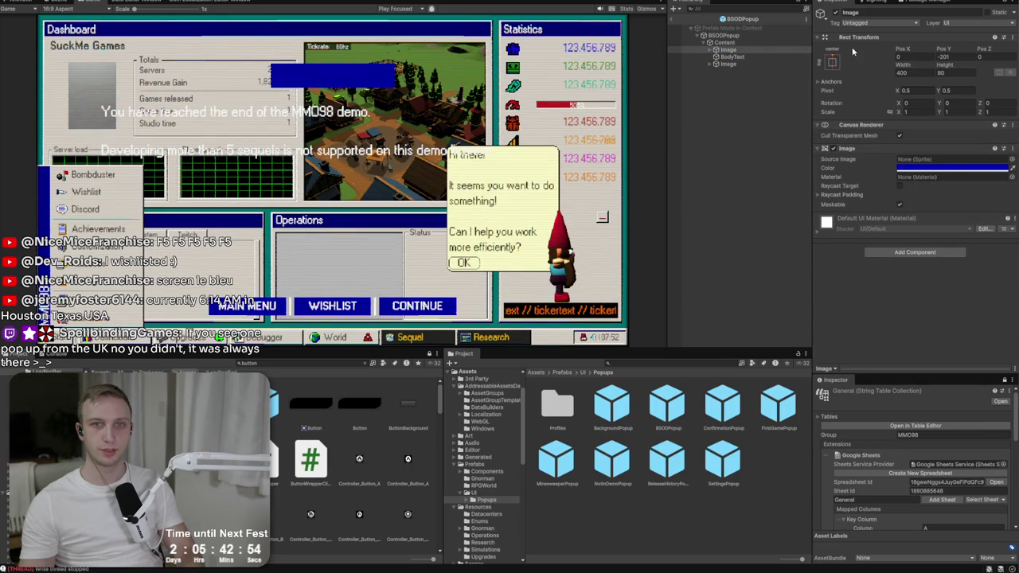
- Add the copied blue Image to Content as a new component
click(736, 43)
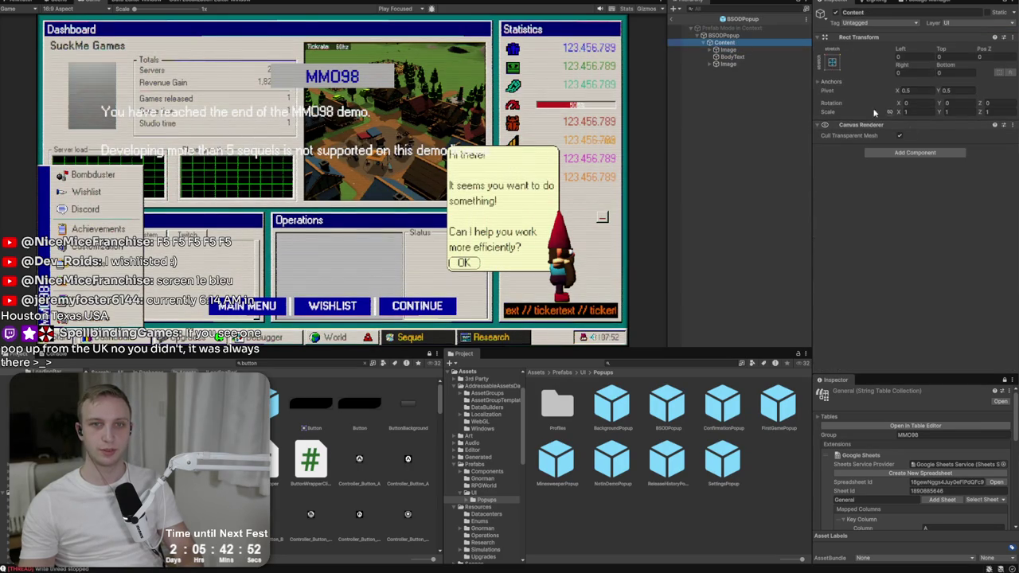
right_click(914, 125)
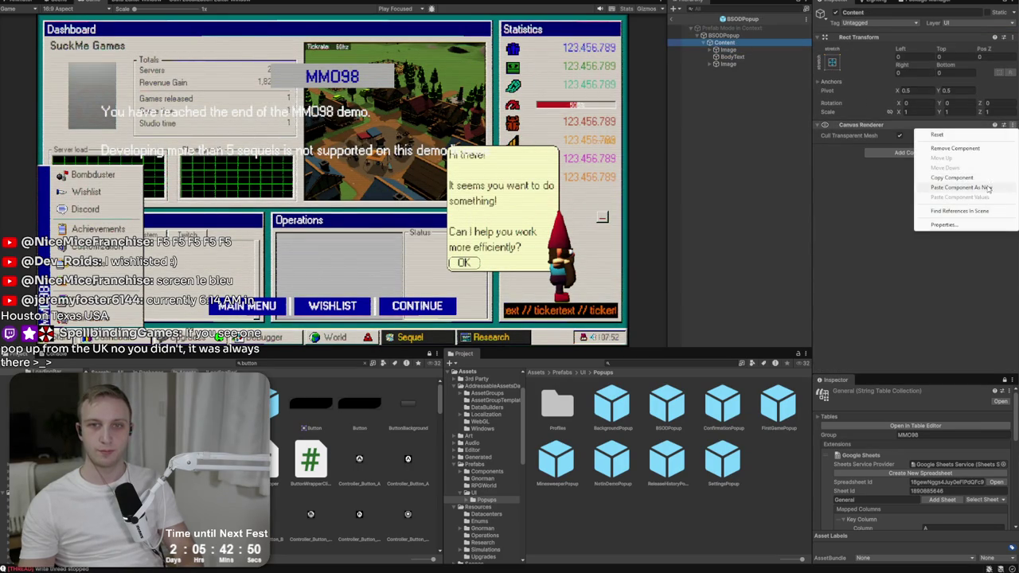
click(988, 188)
- Toggle Content's active checkbox repeatedly to compare the popup with and without it
click(834, 13)
click(834, 13)
click(834, 14)
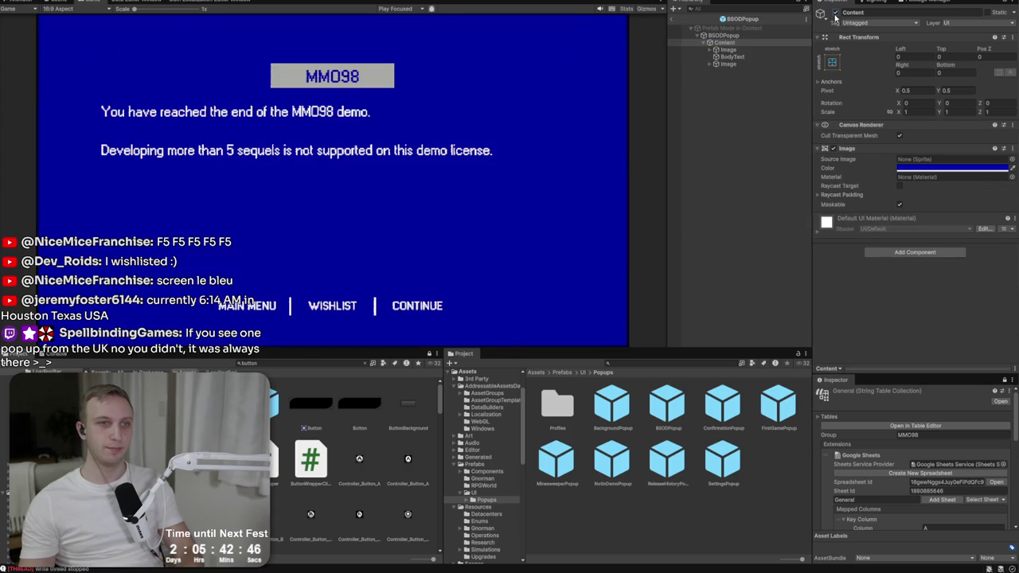
click(834, 13)
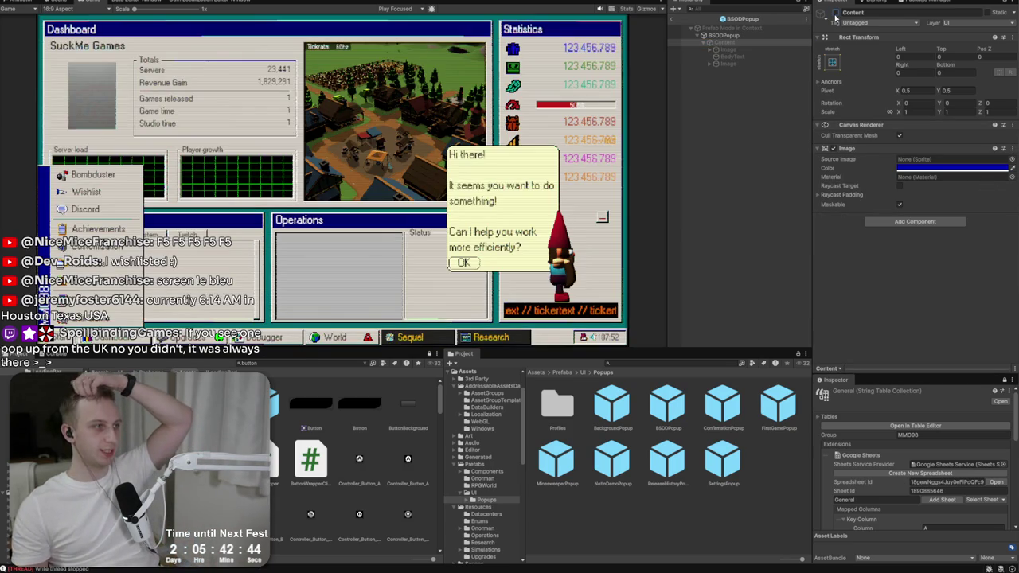
click(834, 14)
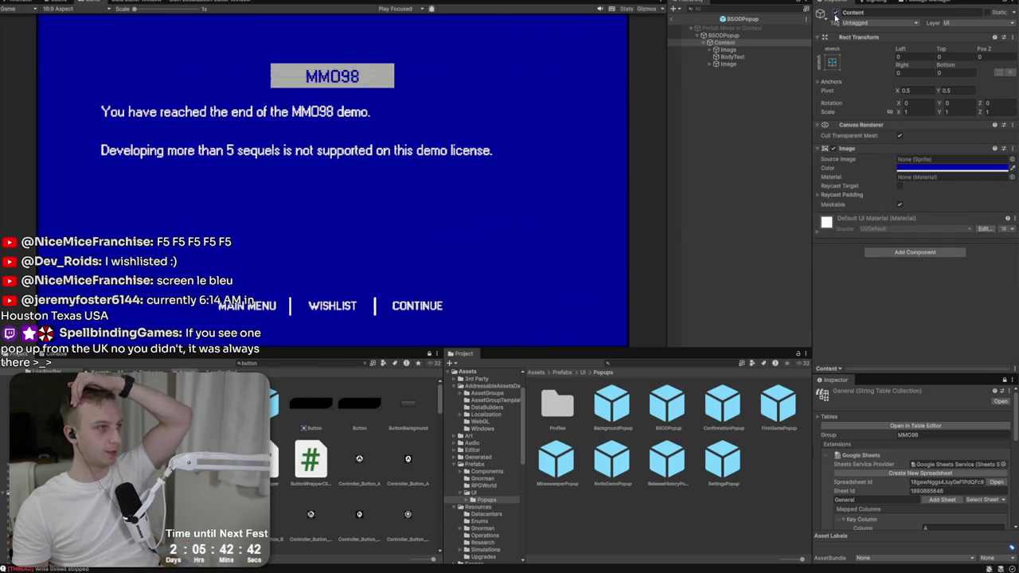
click(834, 13)
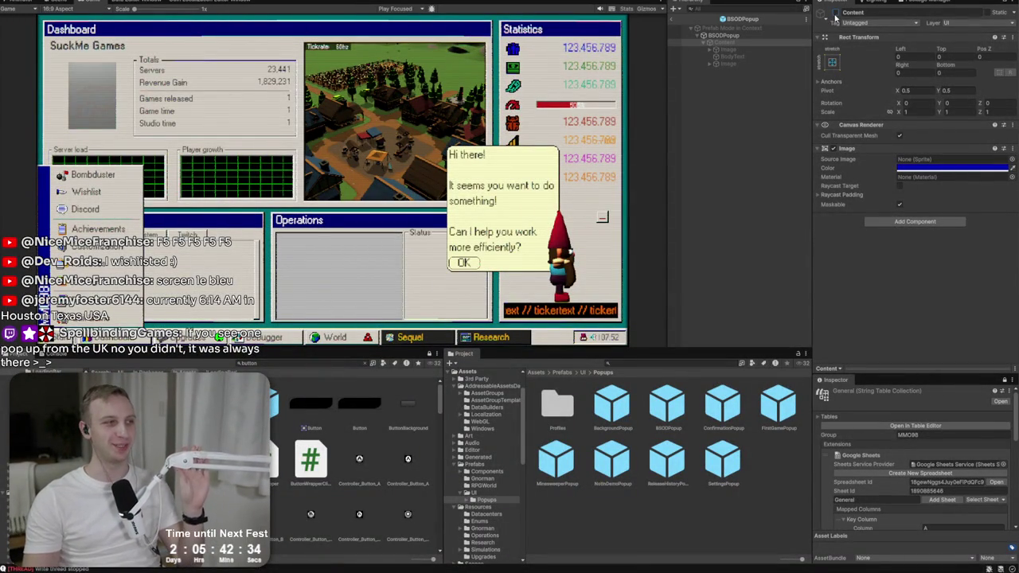
click(834, 14)
click(834, 14)
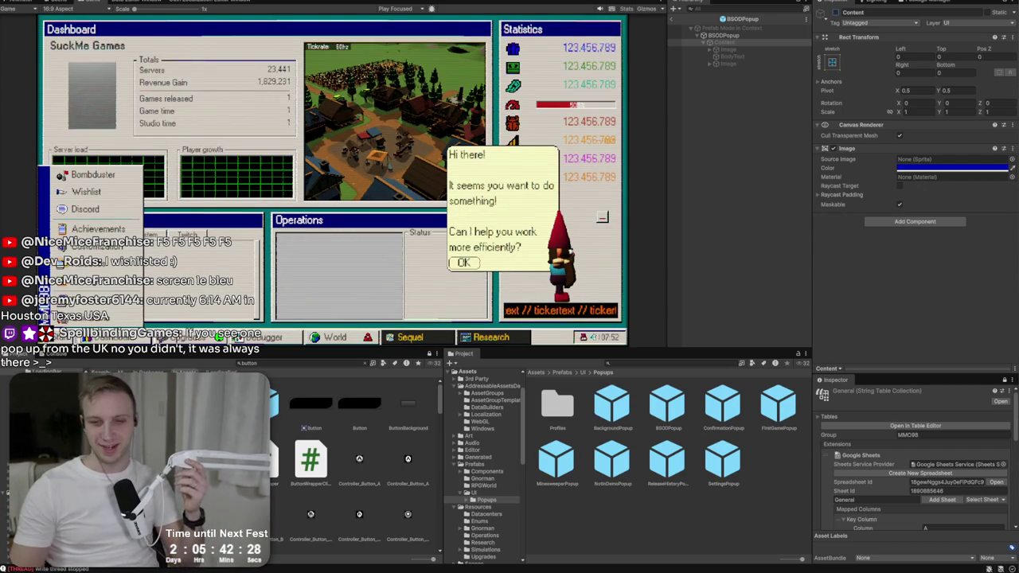
- Exit Prefab Mode back to the game scene and select BodyText under Content
click(845, 14)
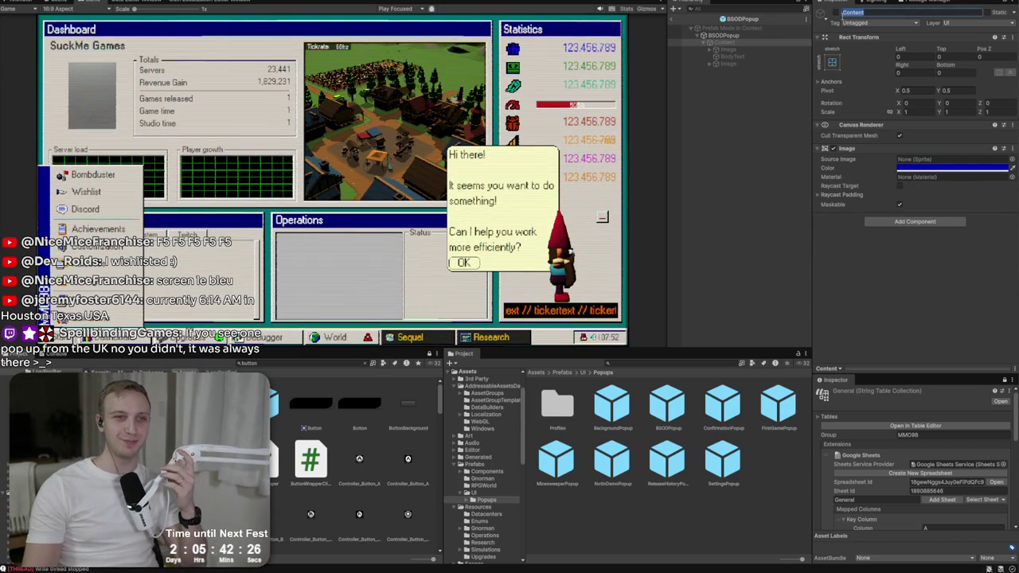
click(673, 18)
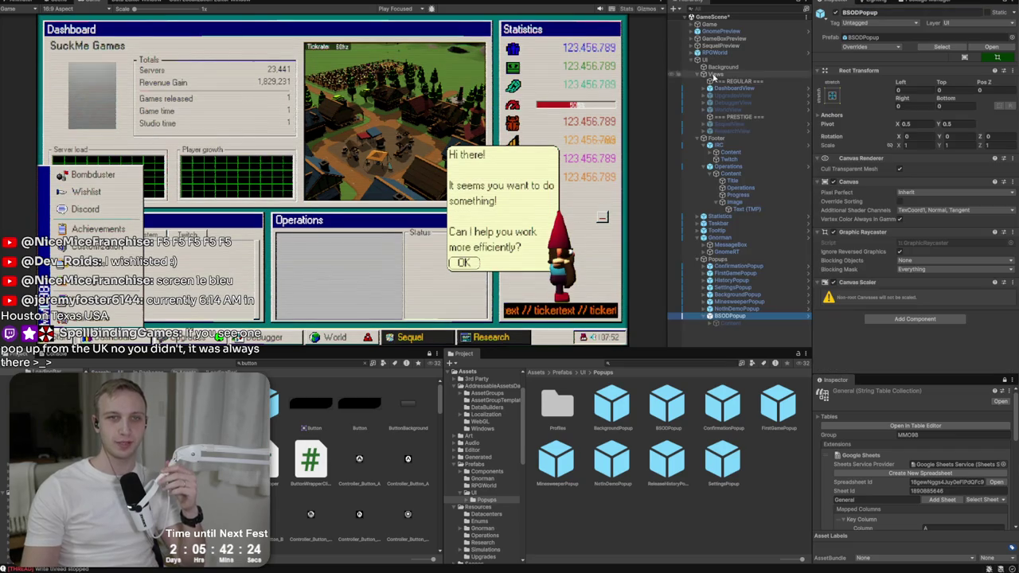
click(717, 323)
click(707, 324)
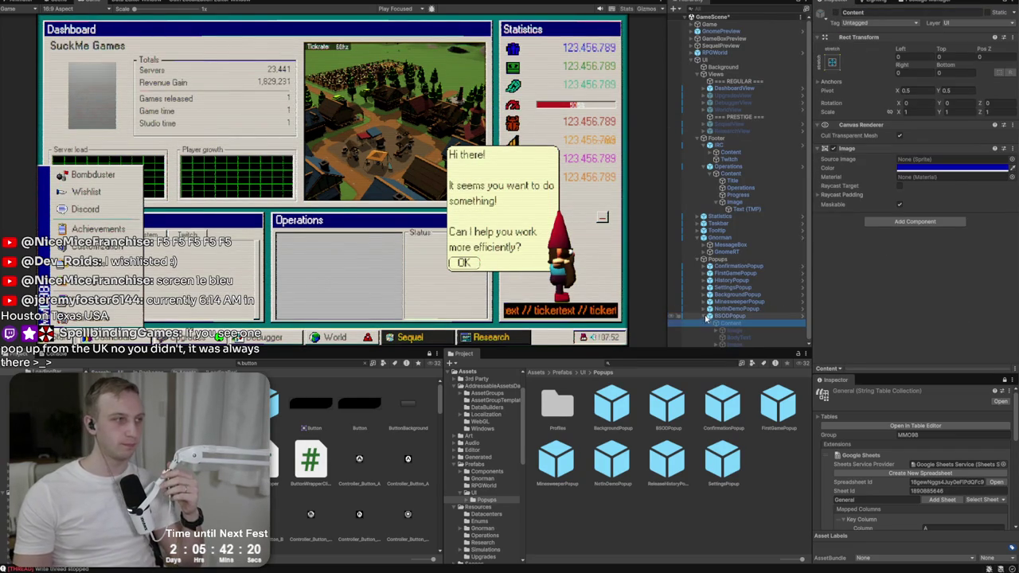
right_click(690, 338)
click(689, 338)
click(711, 324)
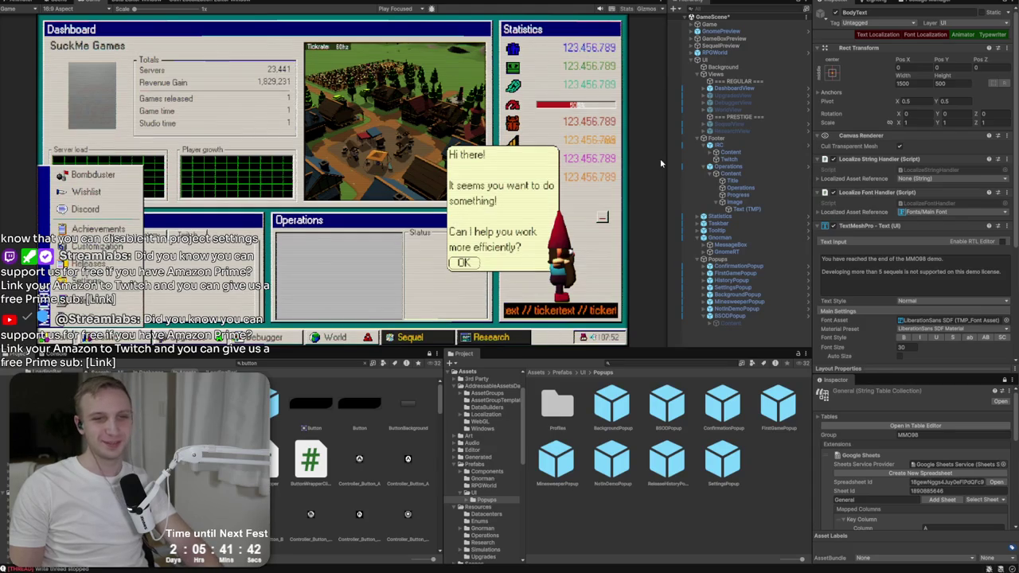
click(734, 317)
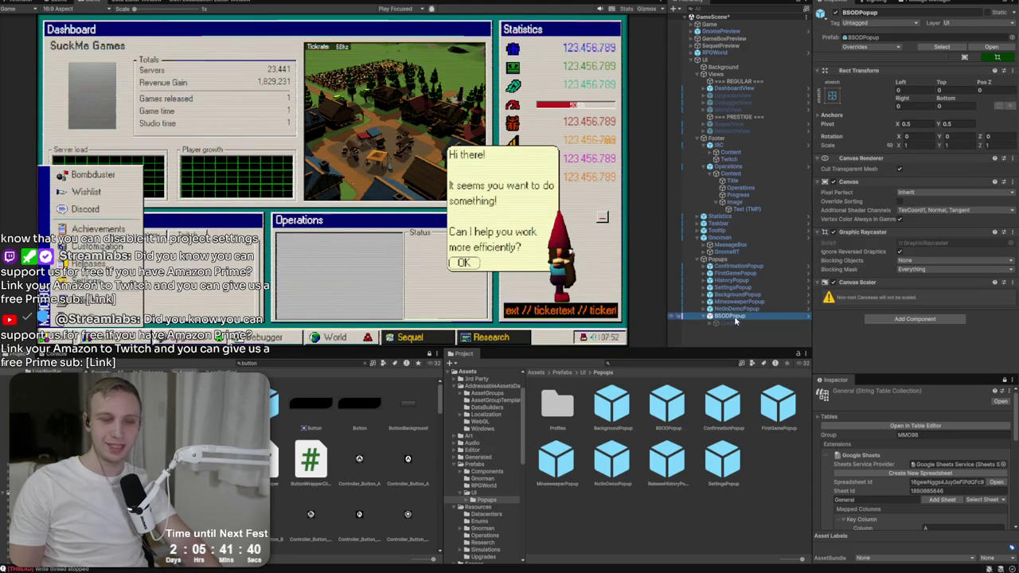